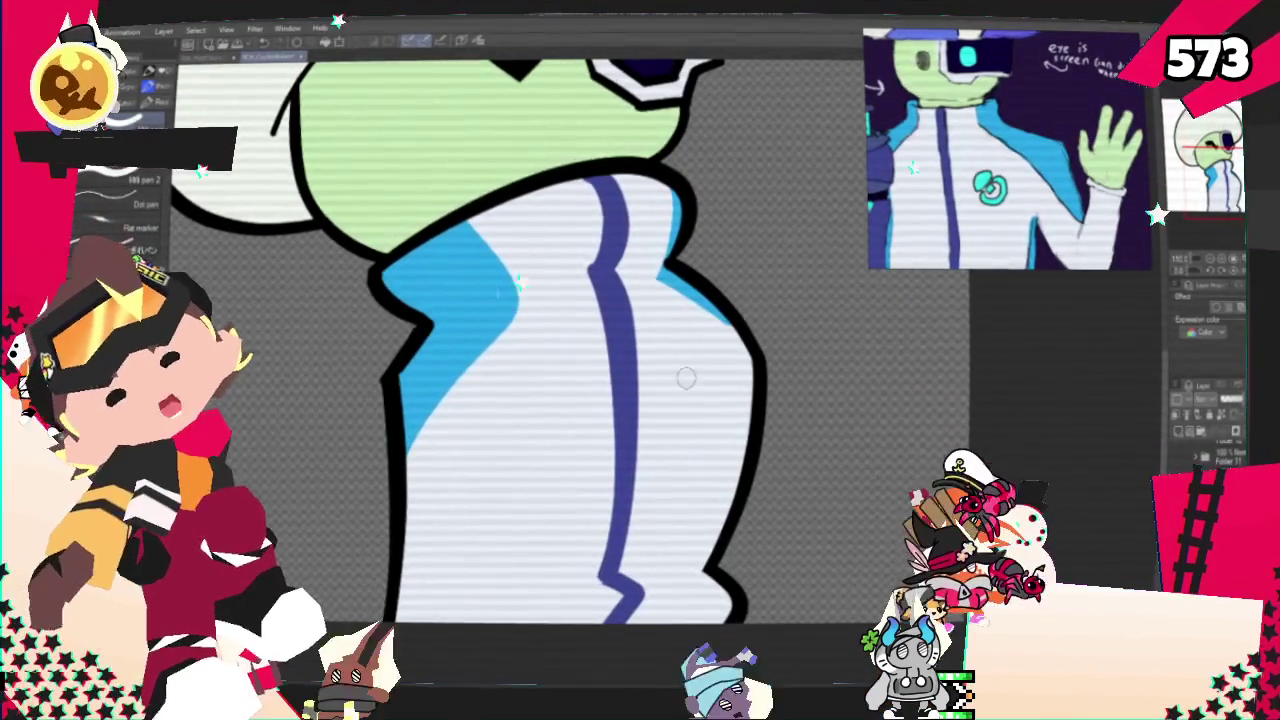
- Draw a teal swirl emblem on the white jacket's chest, undoing misshapen attempts
{"action": "left_click_drag", "start_coordinate": [680, 372], "coordinate": [688, 392]}
{"action": "key", "text": "ctrl+z"}
{"action": "mouse_move", "coordinate": [706, 340]}
{"action": "left_mouse_down"}
{"action": "mouse_move", "coordinate": [698, 400]}
{"action": "mouse_move", "coordinate": [725, 415]}
{"action": "left_mouse_up"}
{"action": "key", "text": "ctrl+z"}
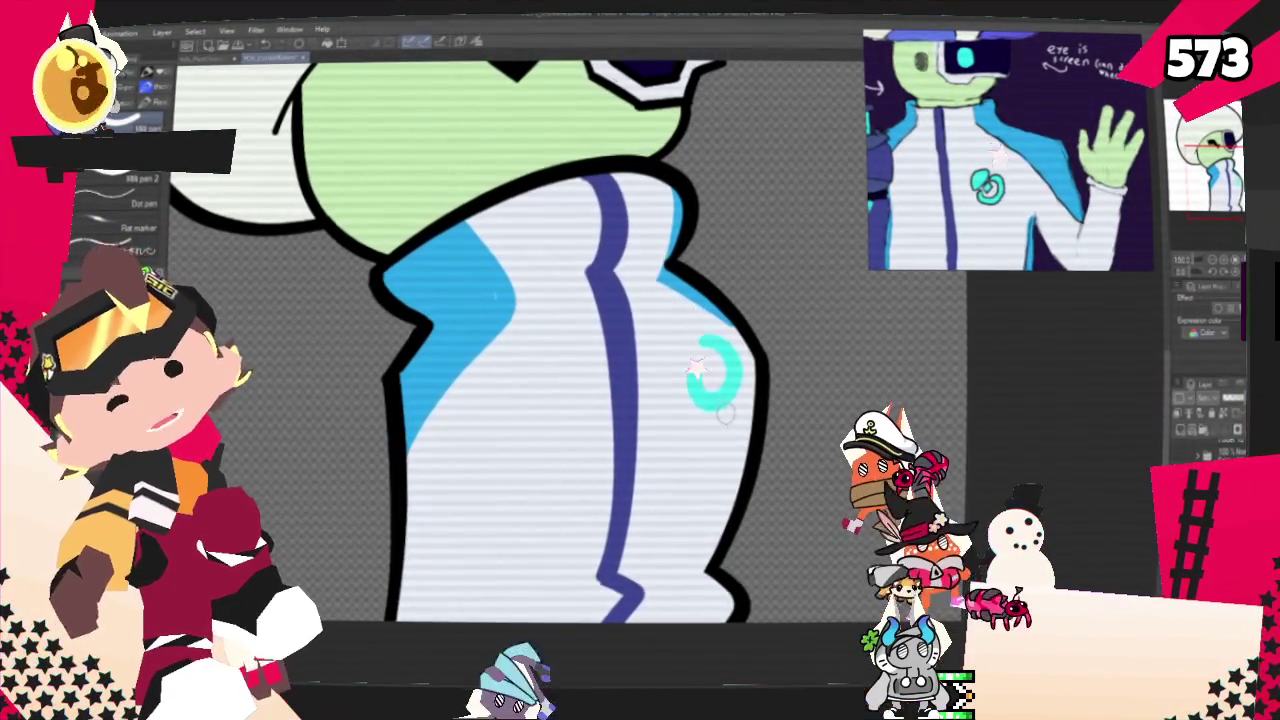
{"action": "mouse_move", "coordinate": [735, 345]}
{"action": "left_mouse_down"}
{"action": "mouse_move", "coordinate": [699, 360]}
{"action": "mouse_move", "coordinate": [690, 338]}
{"action": "mouse_move", "coordinate": [705, 350]}
{"action": "left_mouse_up"}
{"action": "key", "text": "ctrl+z"}
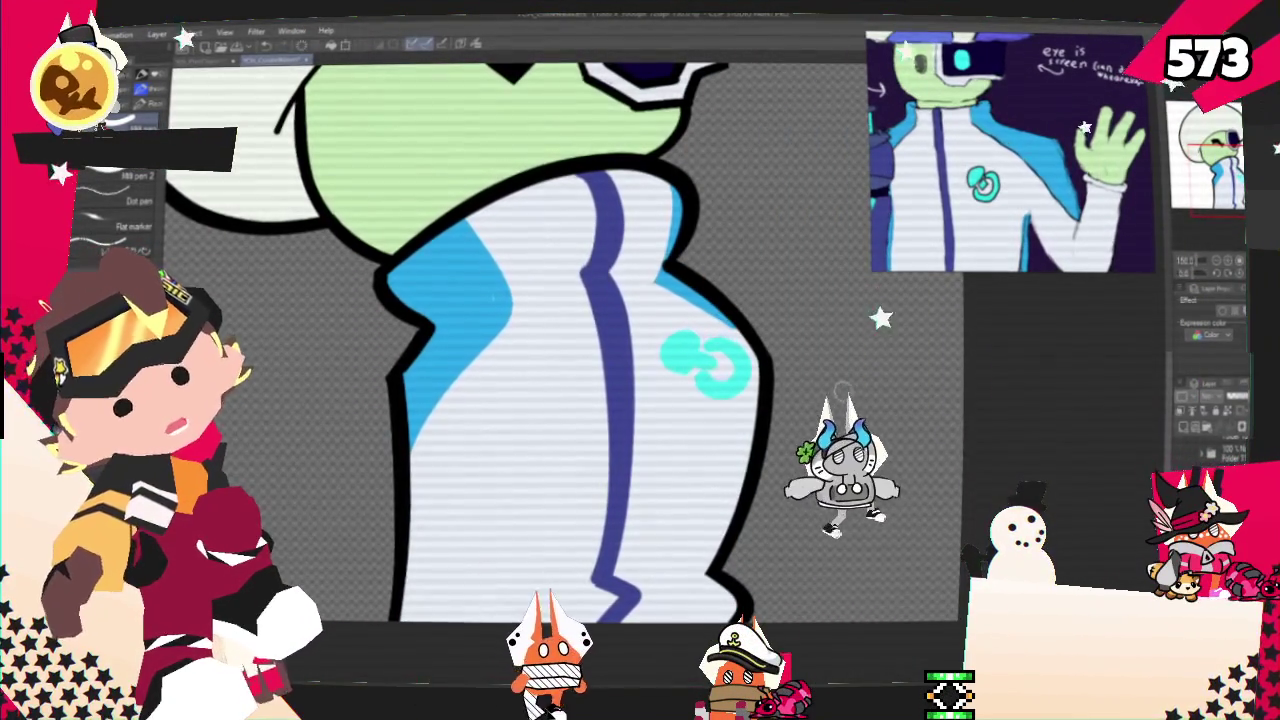
{"action": "left_click_drag", "start_coordinate": [700, 343], "coordinate": [690, 358]}
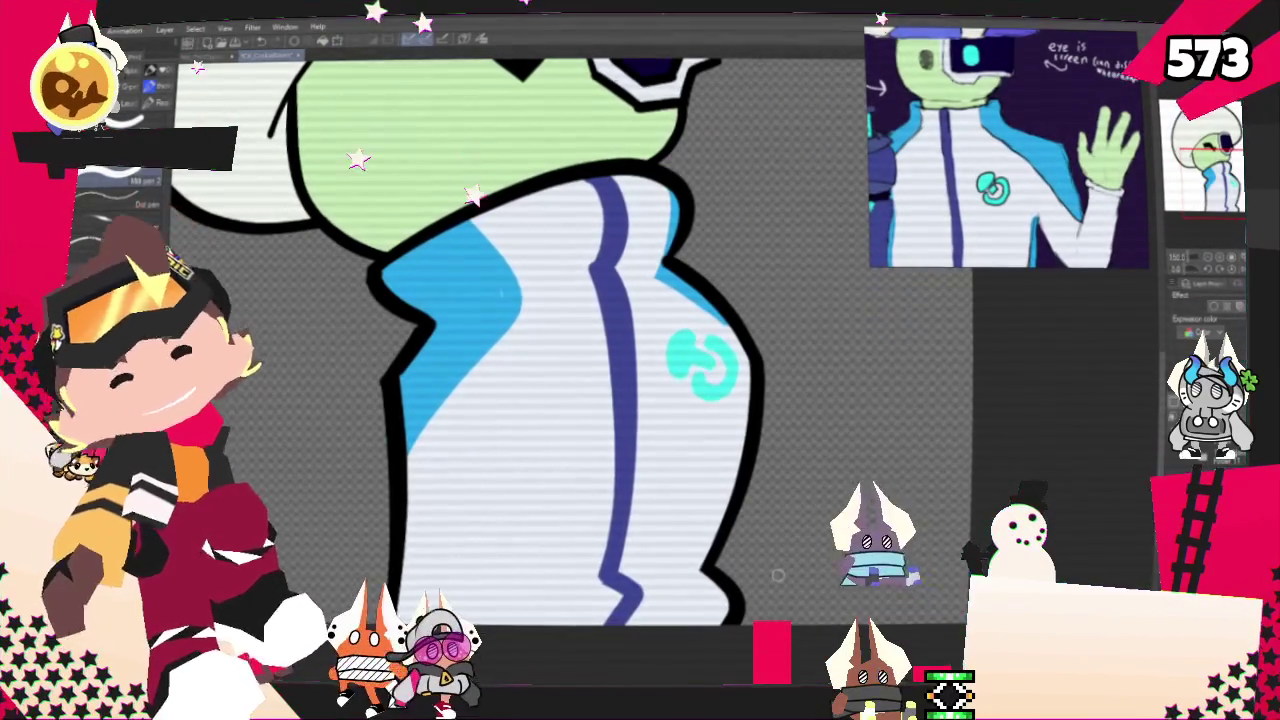
- Zoom into the head and paint a looped cyan highlight inside the dark goggle lens
{"action": "scroll", "coordinate": [500, 292], "scroll_direction": "down", "scroll_amount": 2}
{"action": "scroll", "coordinate": [550, 330], "scroll_direction": "down", "scroll_amount": 2}
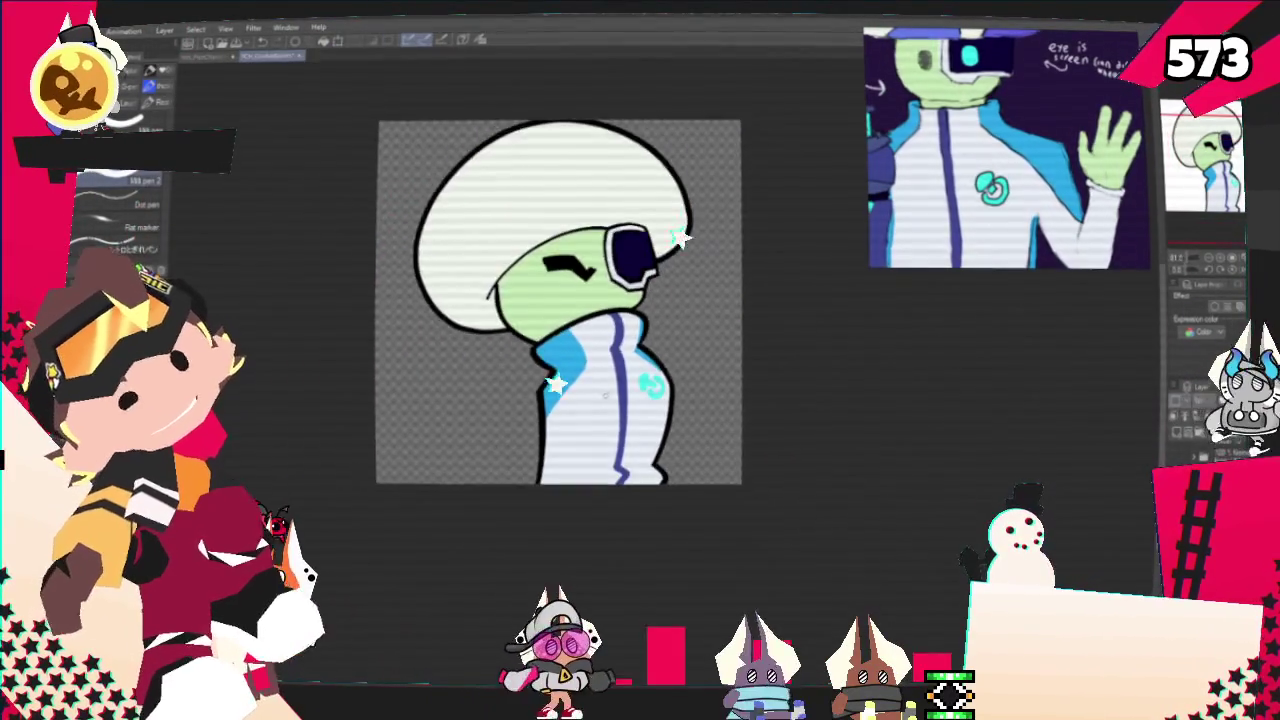
{"action": "scroll", "coordinate": [600, 360], "scroll_direction": "up", "scroll_amount": 2}
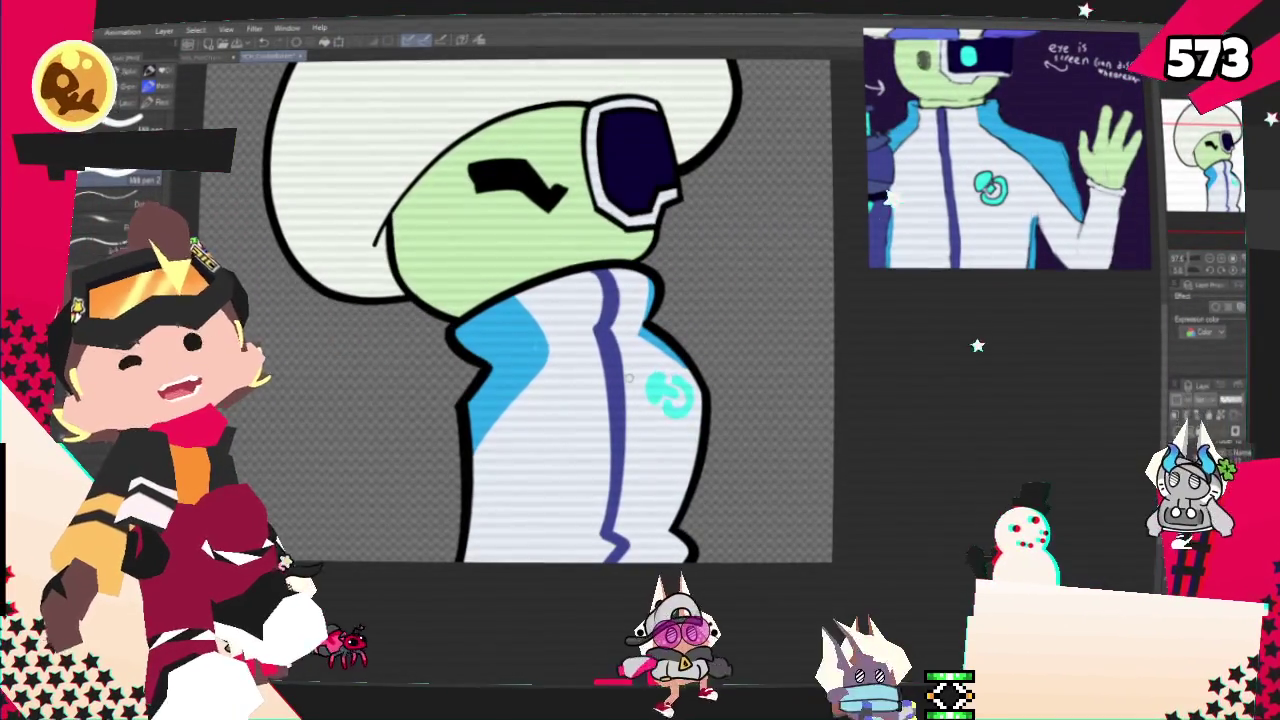
{"action": "scroll", "coordinate": [630, 377], "scroll_direction": "down", "scroll_amount": 2}
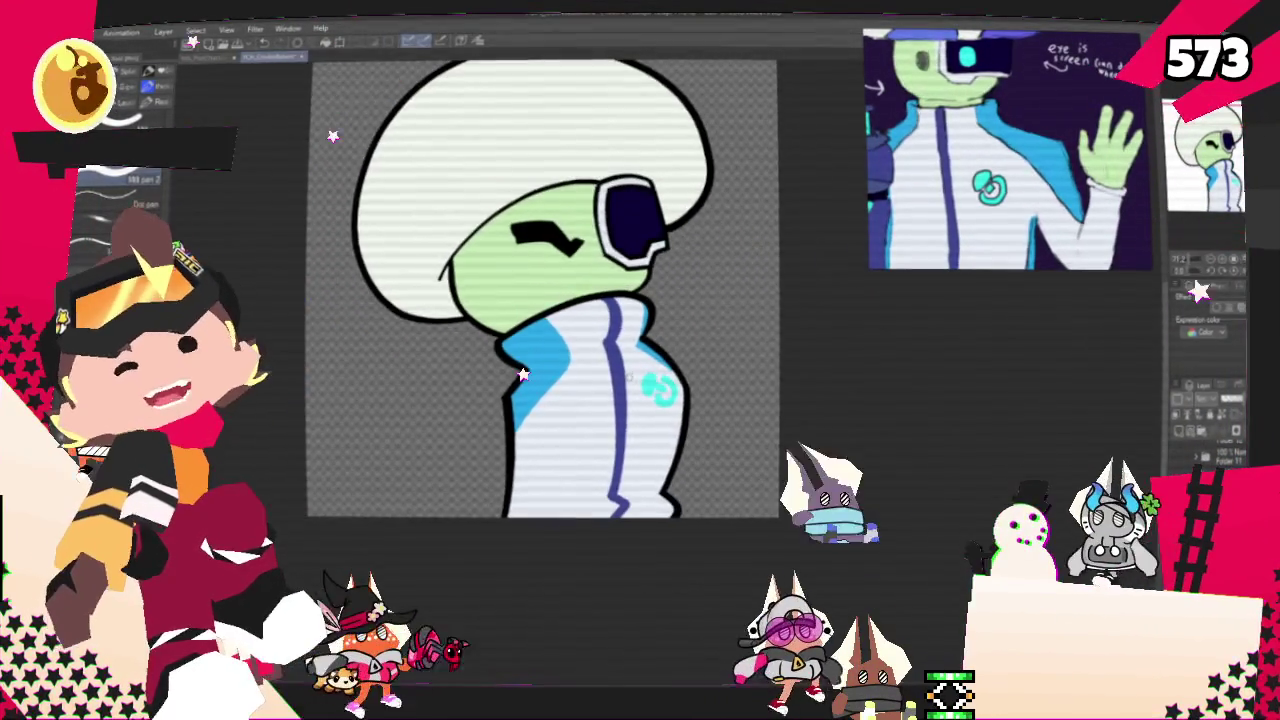
{"action": "scroll", "coordinate": [676, 346], "scroll_direction": "up", "scroll_amount": 1}
{"action": "scroll", "coordinate": [917, 240], "scroll_direction": "down", "scroll_amount": 2}
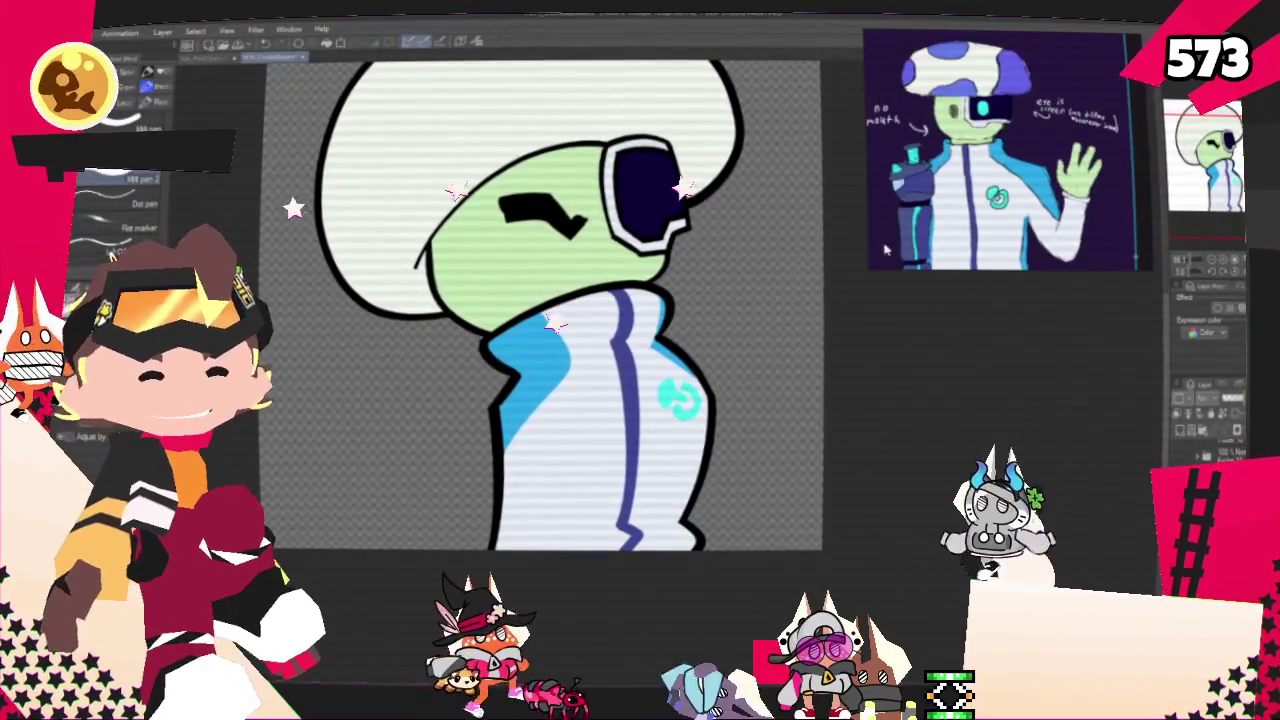
{"action": "scroll", "coordinate": [1010, 160], "scroll_direction": "down", "scroll_amount": 2}
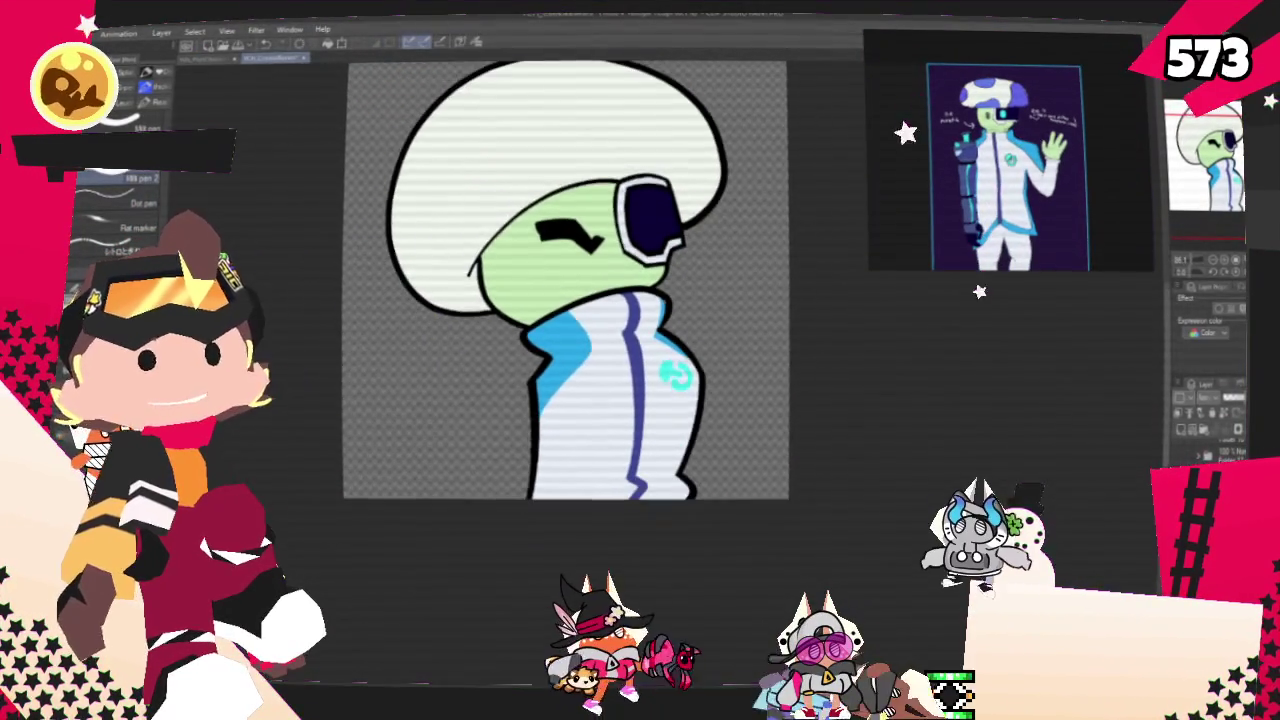
{"action": "scroll", "coordinate": [632, 152], "scroll_direction": "down", "scroll_amount": 1}
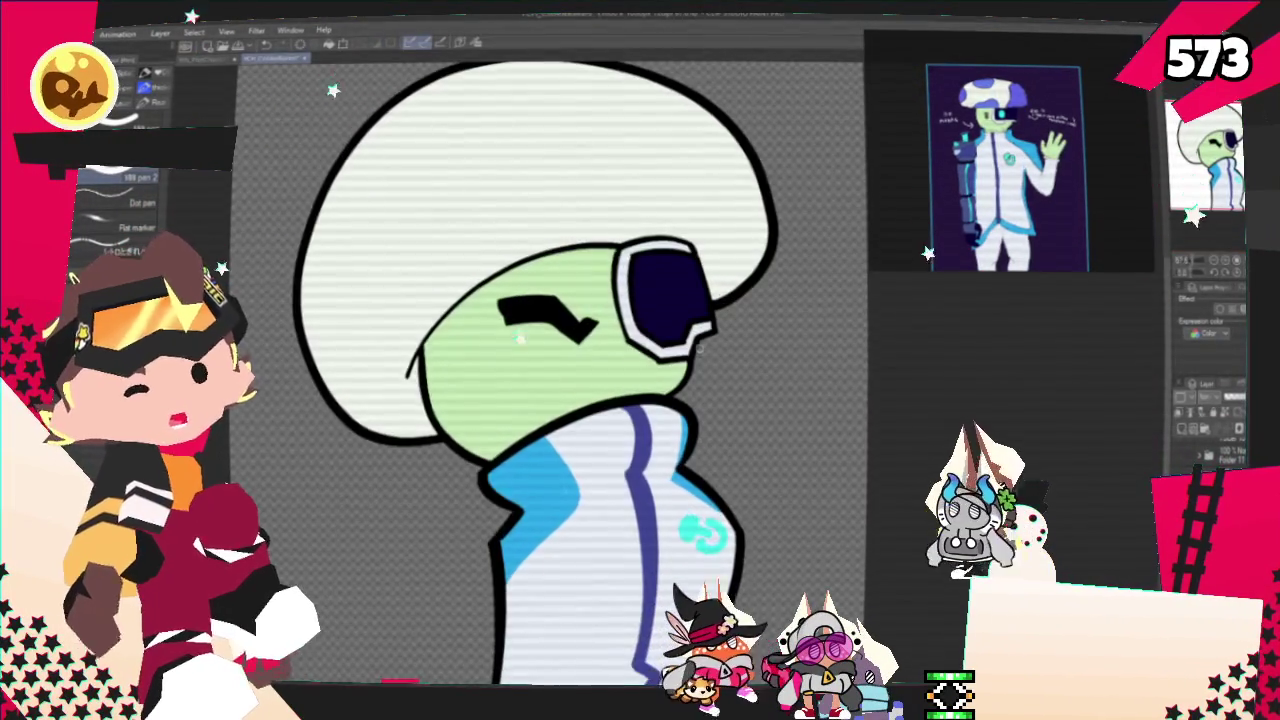
{"action": "scroll", "coordinate": [690, 320], "scroll_direction": "up", "scroll_amount": 1}
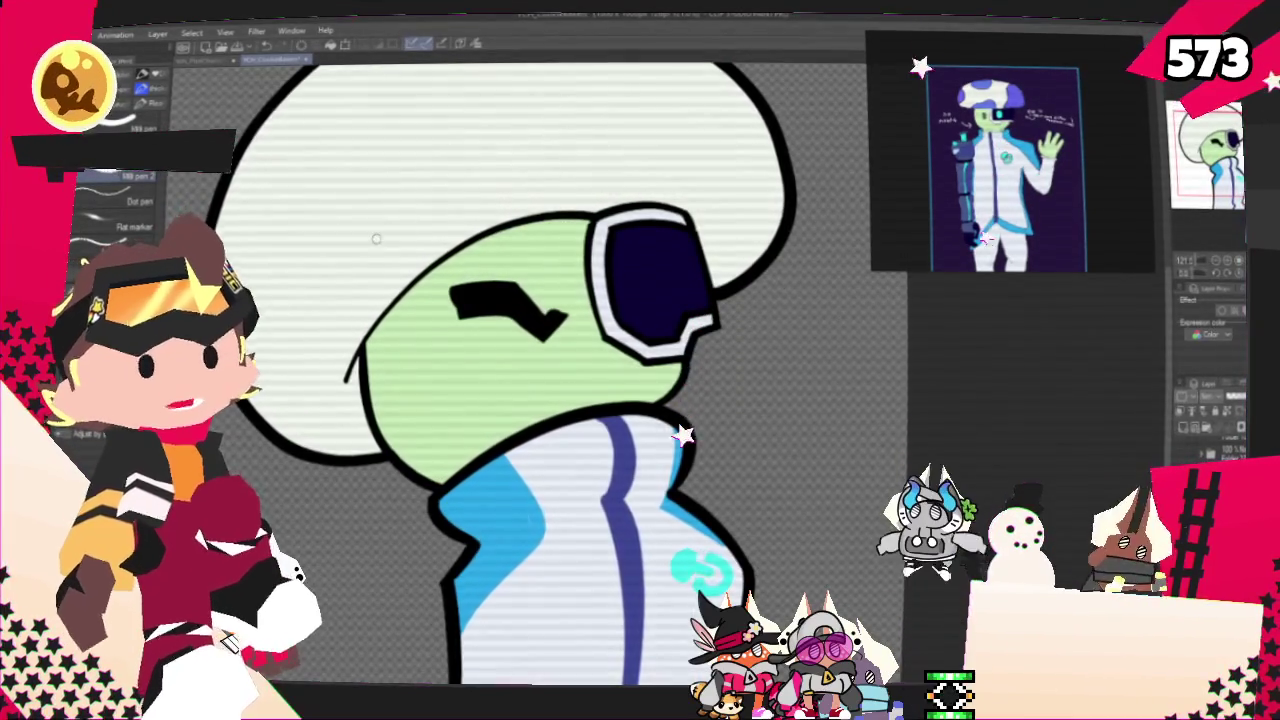
{"action": "scroll", "coordinate": [461, 220], "scroll_direction": "up", "scroll_amount": 1}
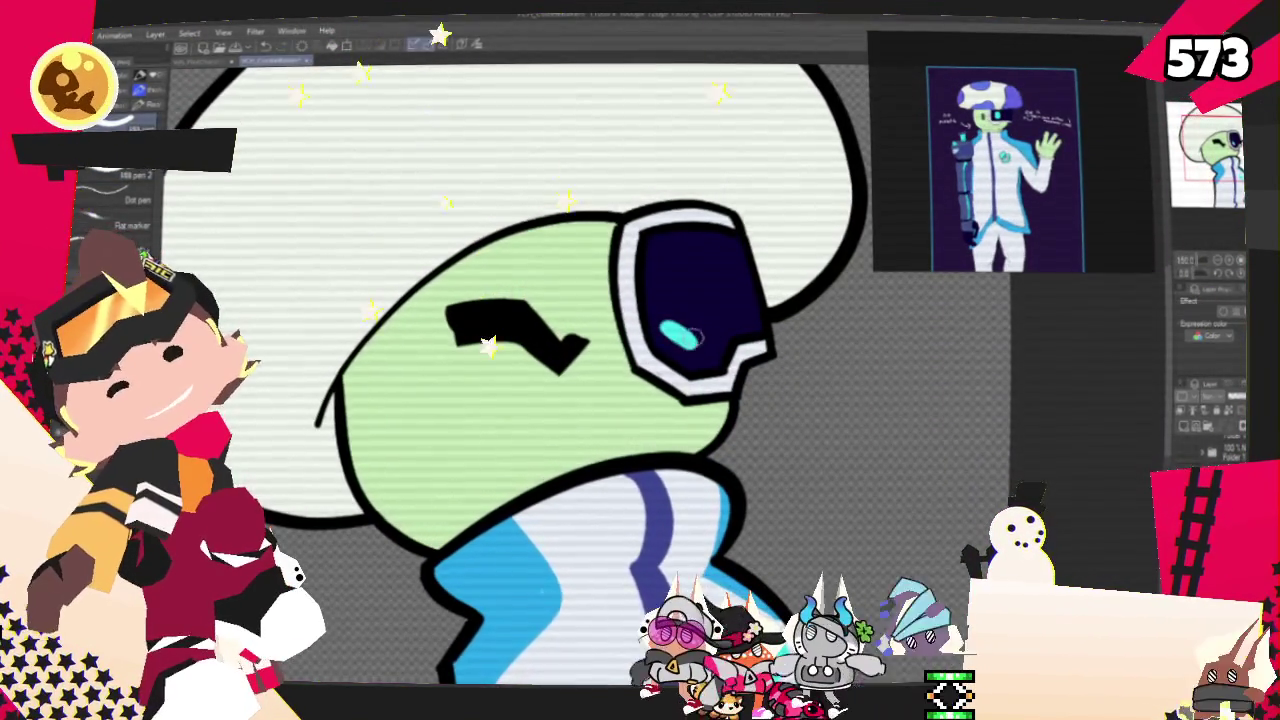
{"action": "left_click_drag", "start_coordinate": [740, 284], "coordinate": [703, 333]}
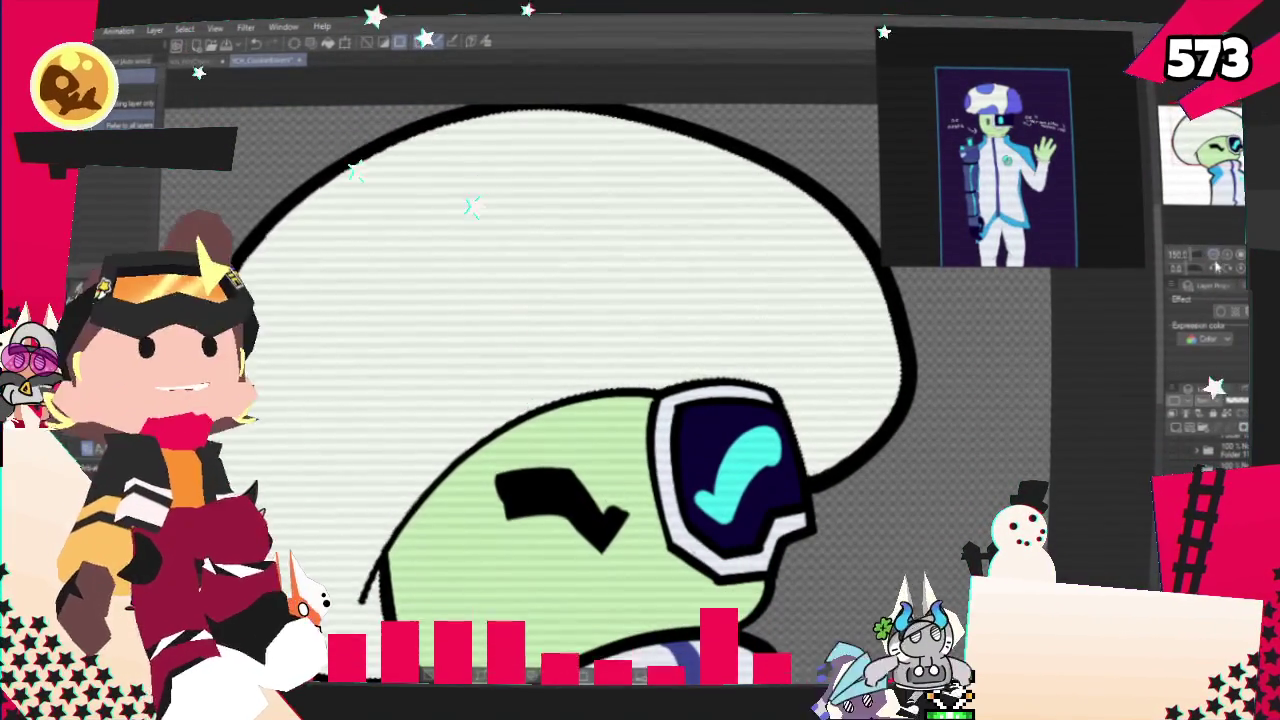
- Undo the misdrawn purple ring on the mushroom cap and zoom out to the whole drawing
{"action": "scroll", "coordinate": [1133, 279], "scroll_direction": "down", "scroll_amount": 2}
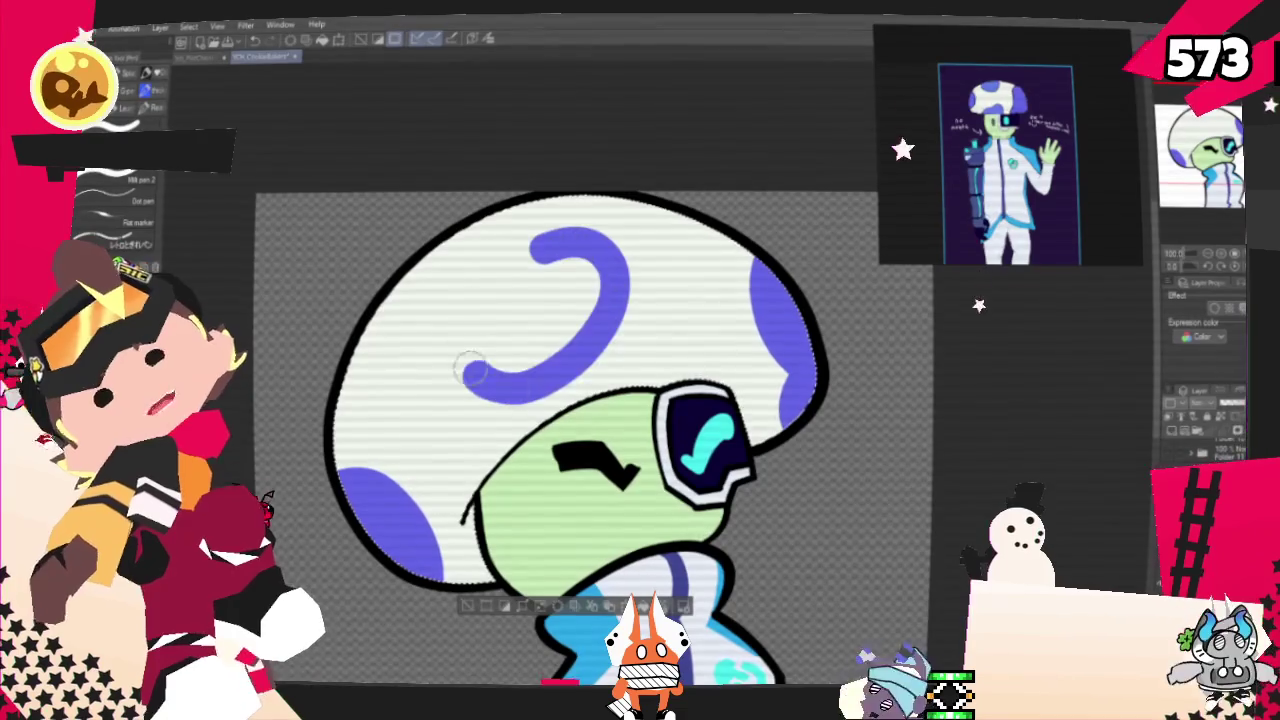
{"action": "key", "text": "ctrl+z"}
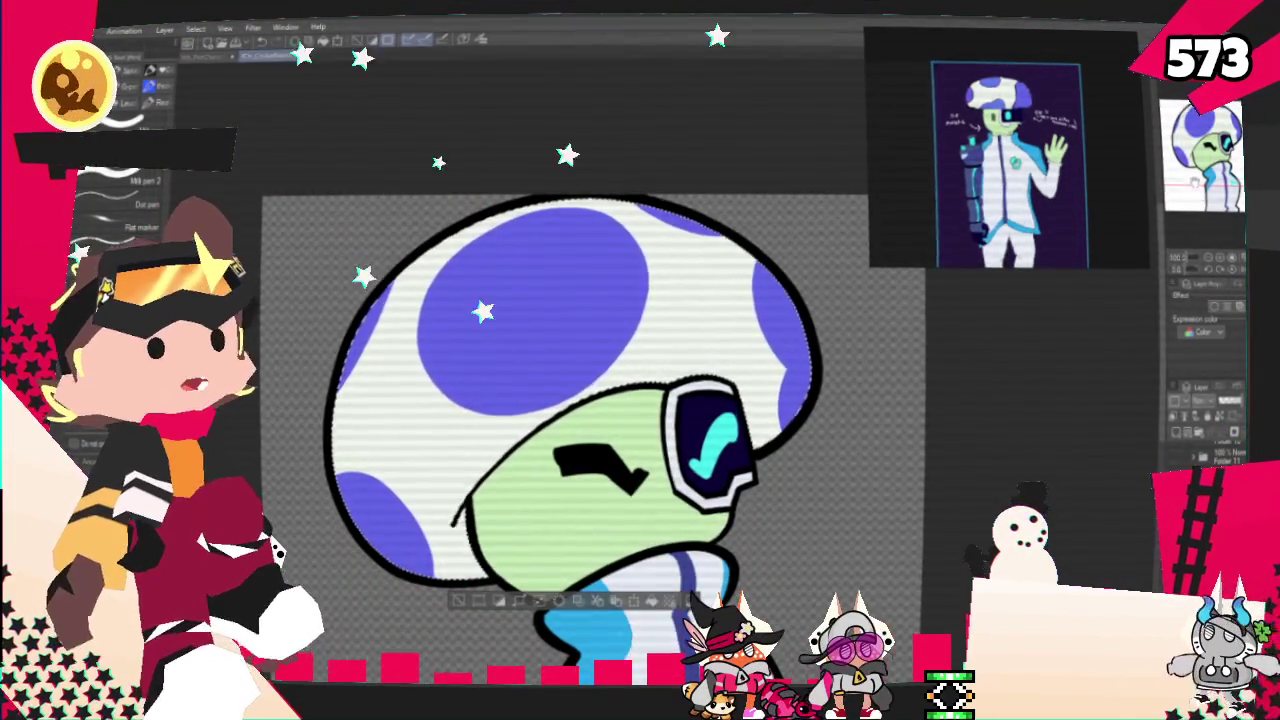
{"action": "scroll", "coordinate": [500, 500], "scroll_direction": "down", "scroll_amount": 3}
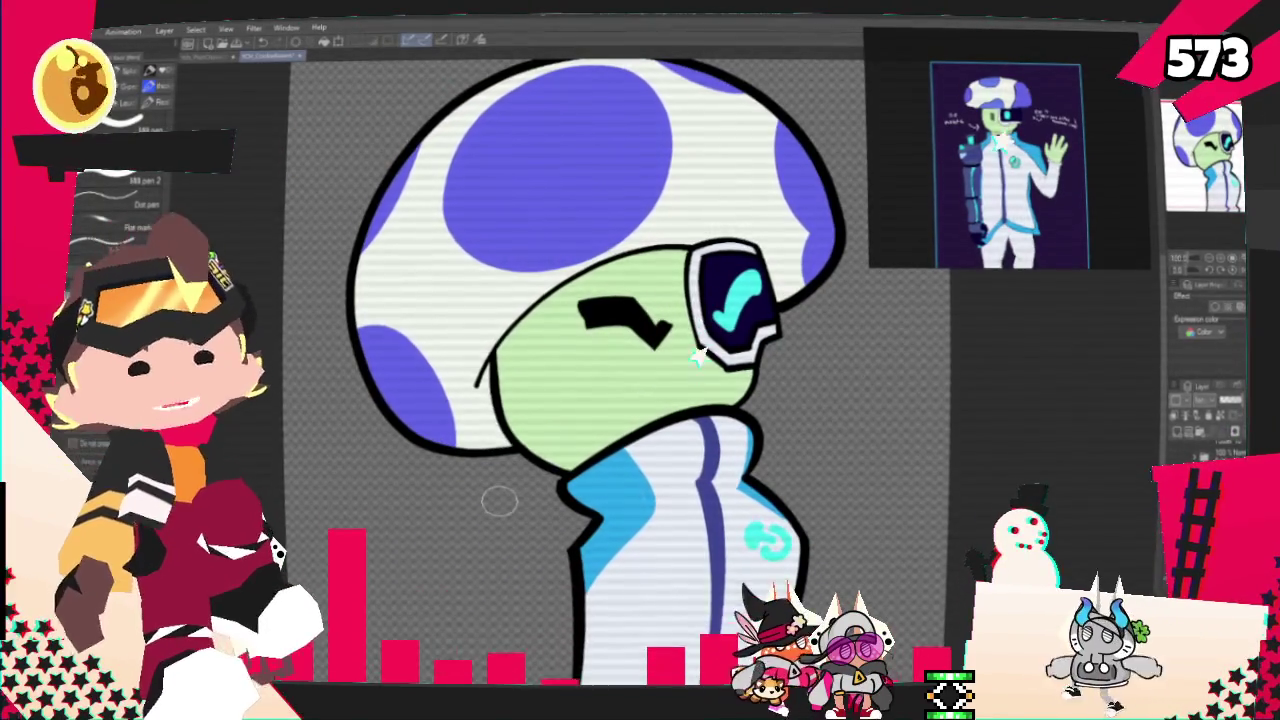
{"action": "key", "text": "ctrl+minus"}
{"action": "key", "text": "ctrl+minus"}
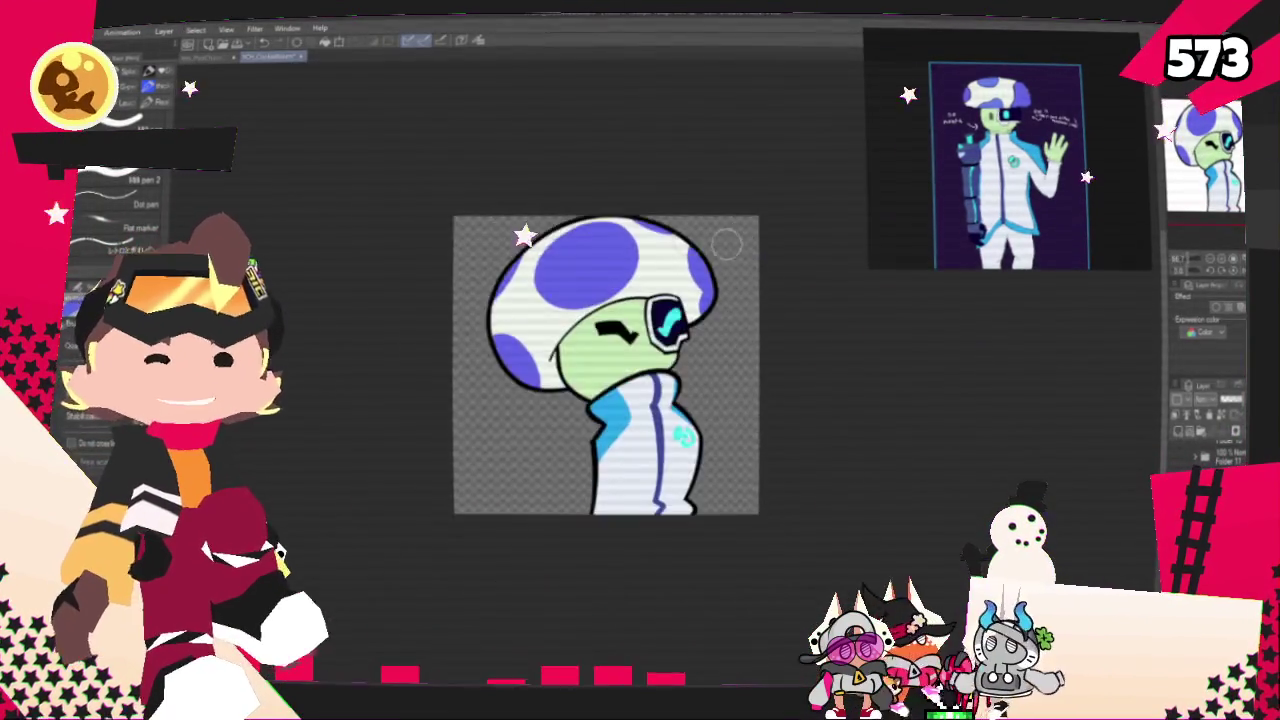
{"action": "key", "text": "ctrl+plus"}
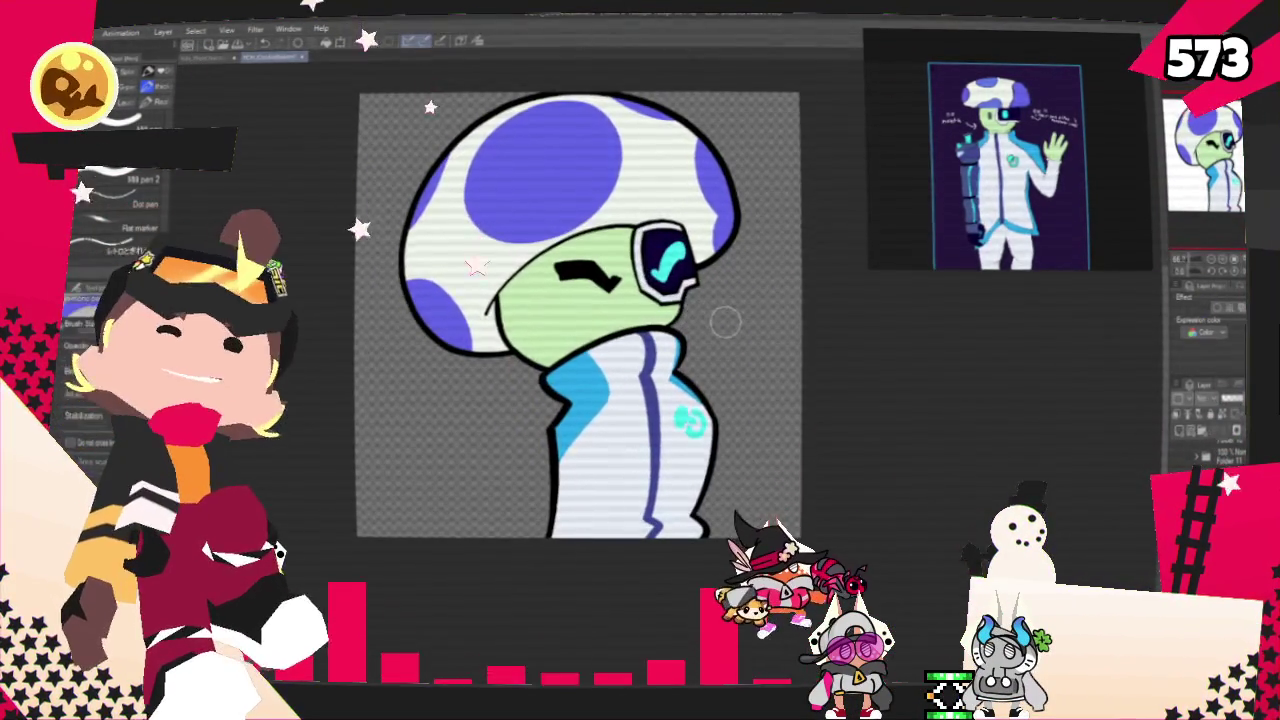
{"action": "scroll", "coordinate": [725, 320], "scroll_direction": "up", "scroll_amount": 1}
{"action": "scroll", "coordinate": [708, 336], "scroll_direction": "down", "scroll_amount": 1}
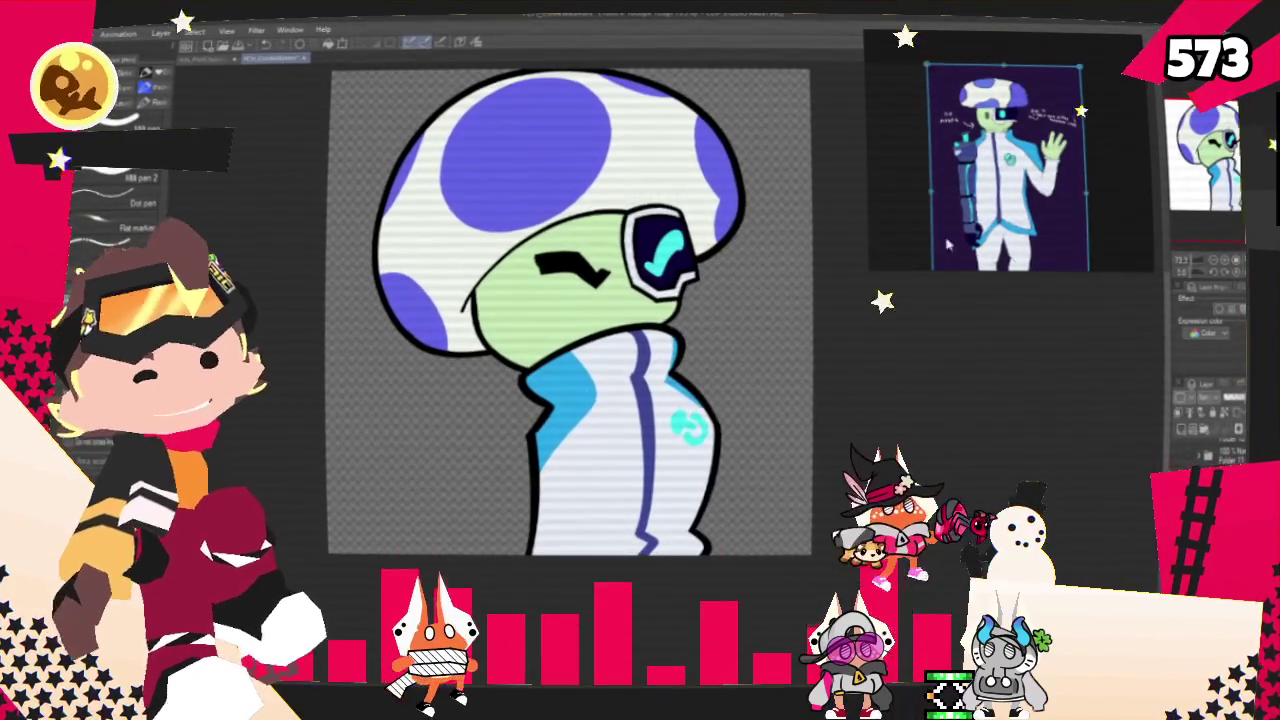
{"action": "key", "text": "ctrl+minus"}
{"action": "scroll", "coordinate": [566, 364], "scroll_direction": "up", "scroll_amount": 2}
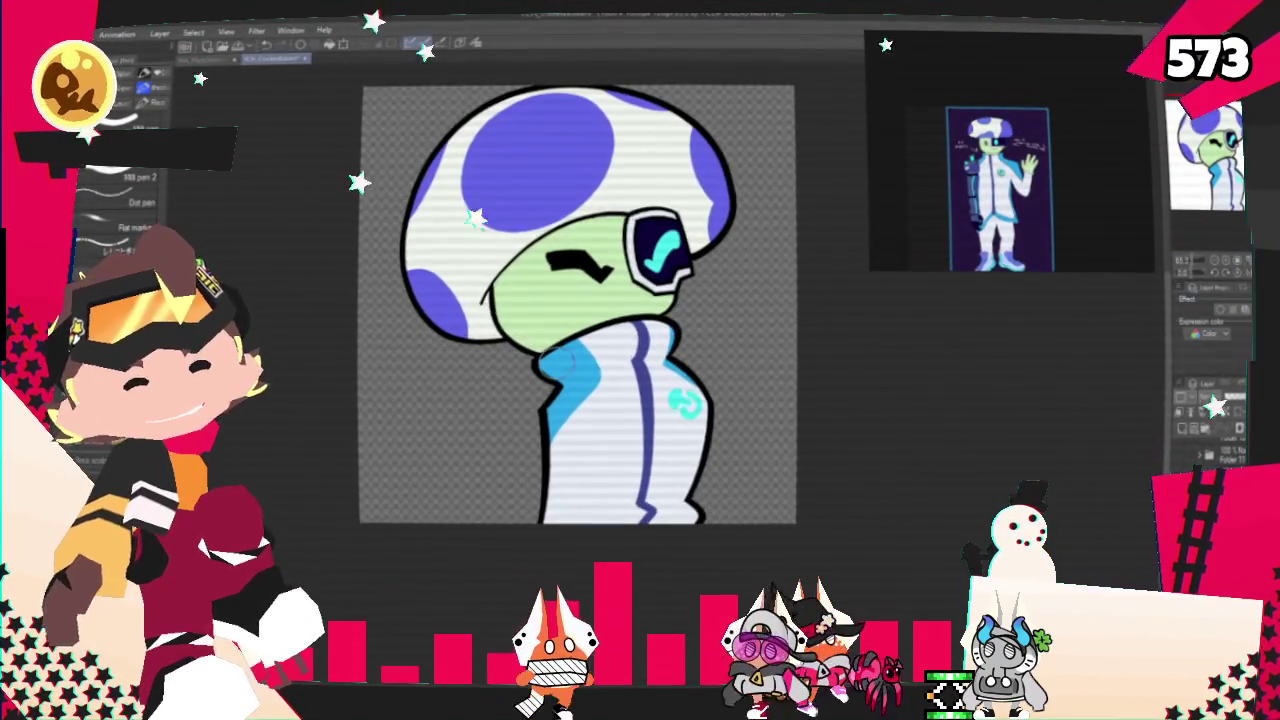
{"action": "scroll", "coordinate": [576, 364], "scroll_direction": "down", "scroll_amount": 2}
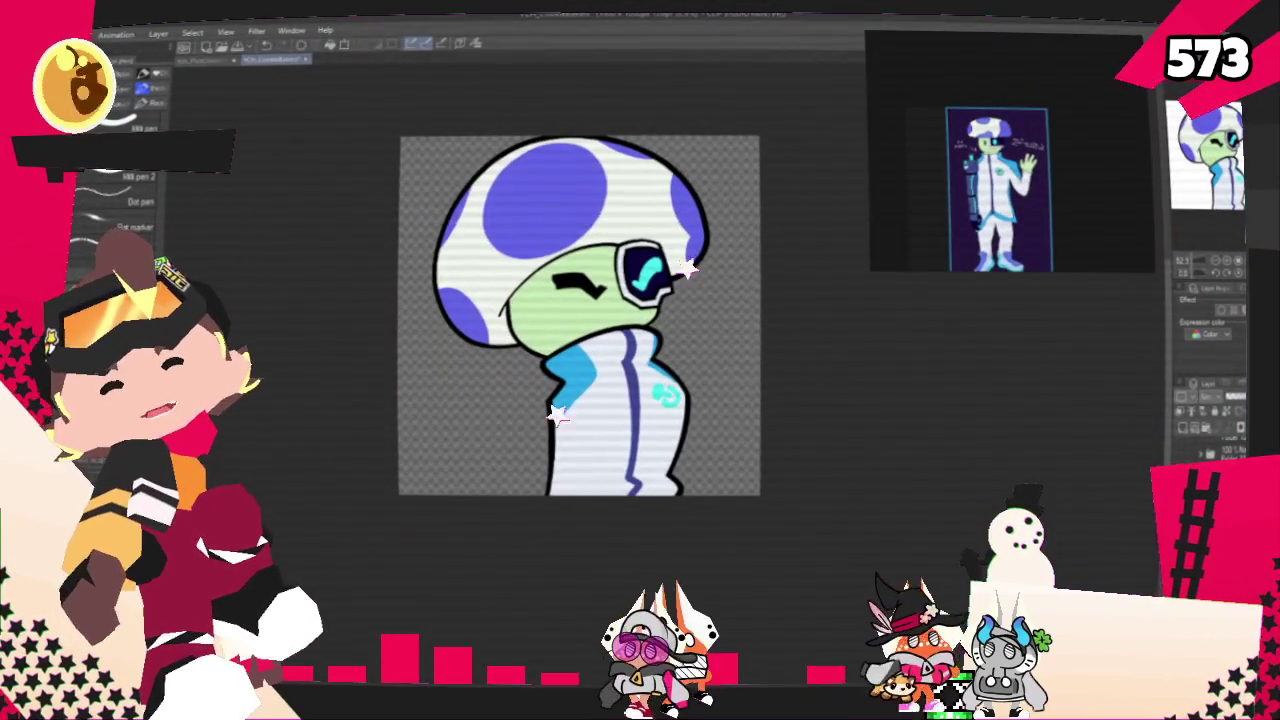
{"action": "scroll", "coordinate": [641, 459], "scroll_direction": "up", "scroll_amount": 2}
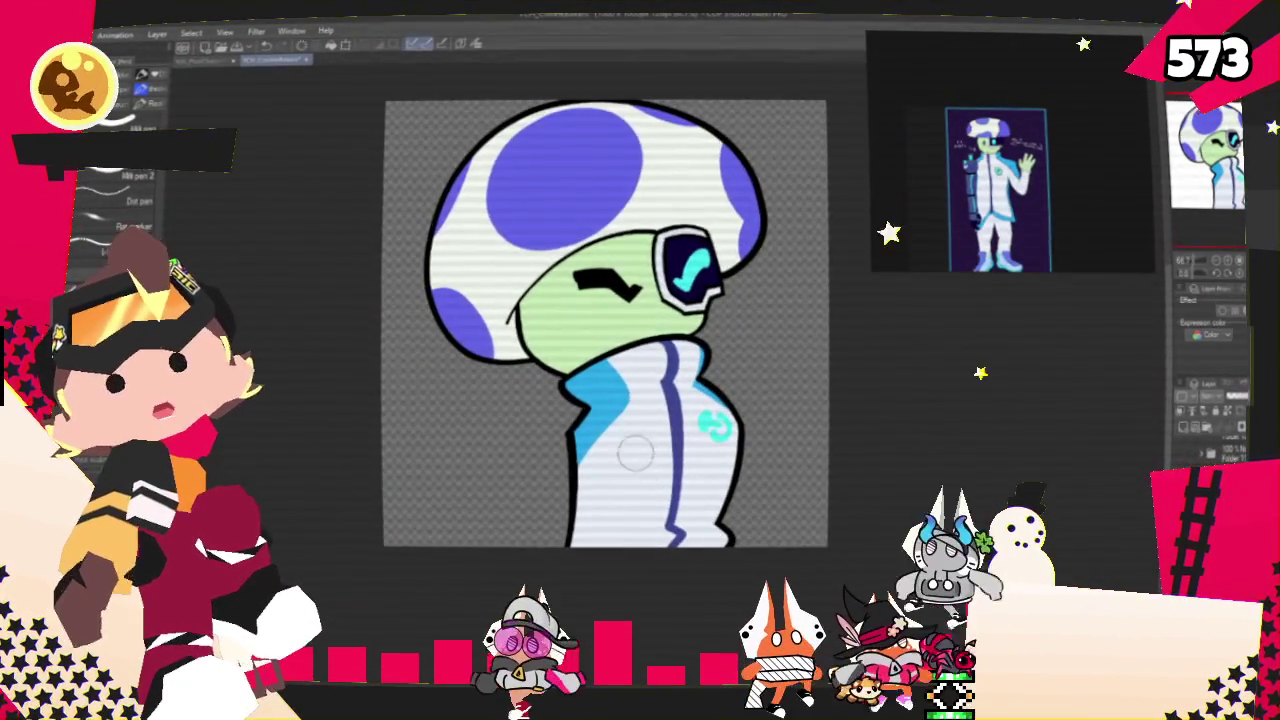
{"action": "left_click", "coordinate": [45, 33]}
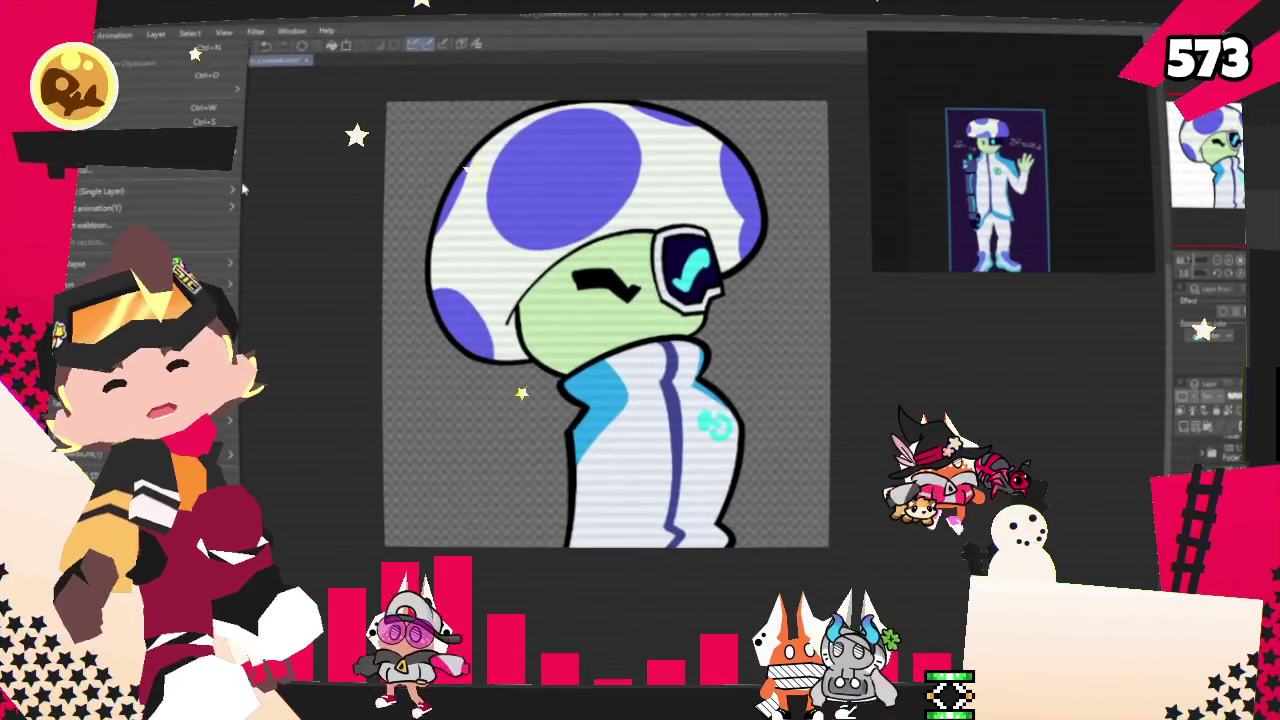
{"action": "key", "text": "Escape"}
{"action": "key", "text": "Escape"}
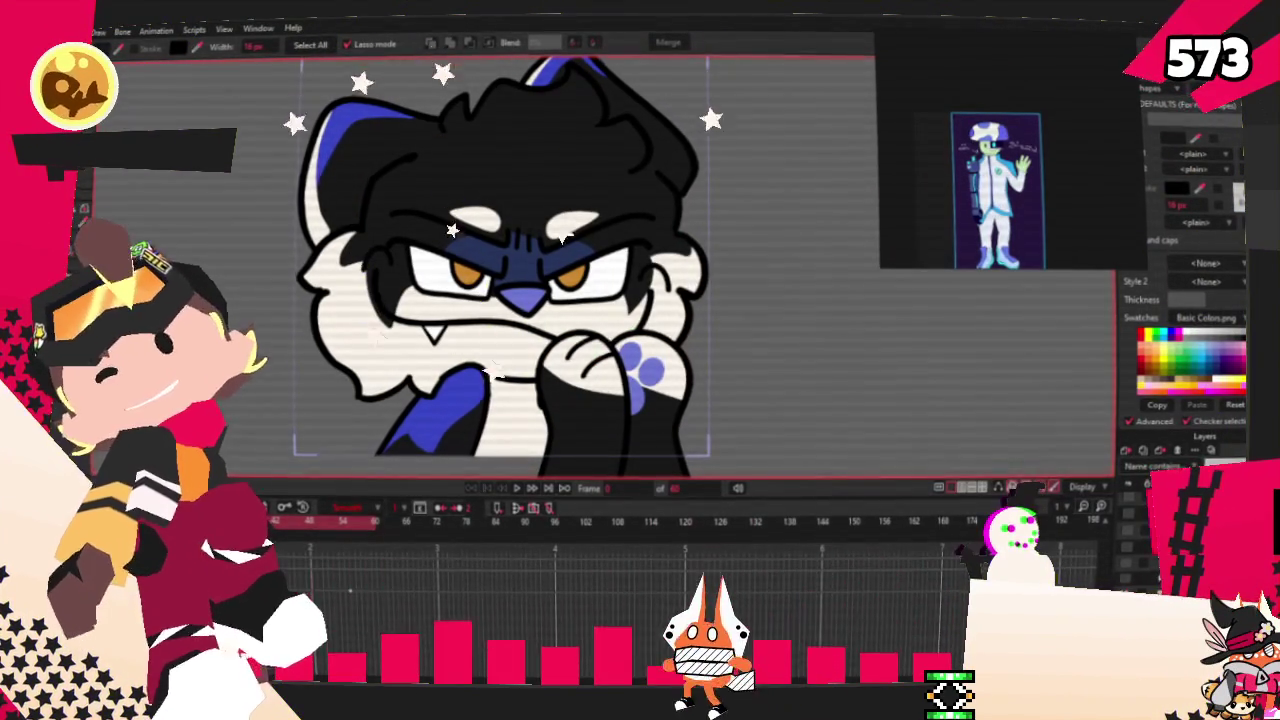
- In YCH_Cookie.moho, check the File menu and select the character's bone layer
{"action": "key", "text": "alt+f"}
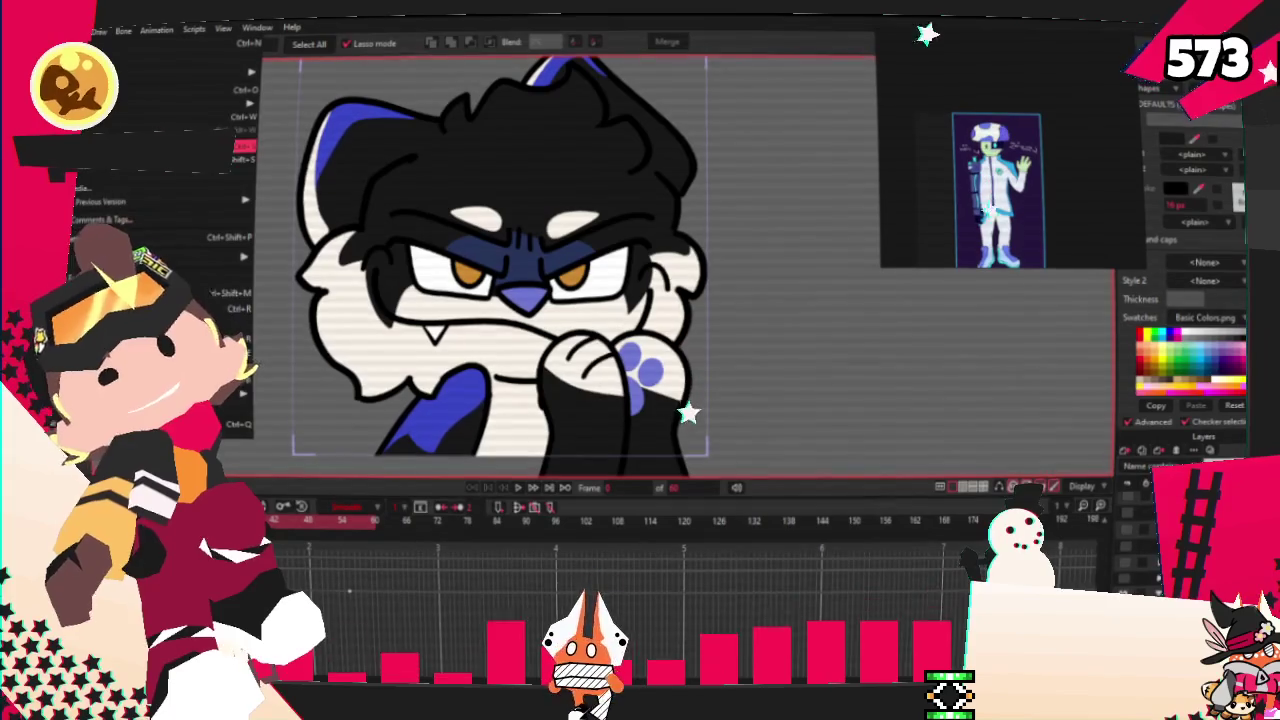
{"action": "key", "text": "Escape"}
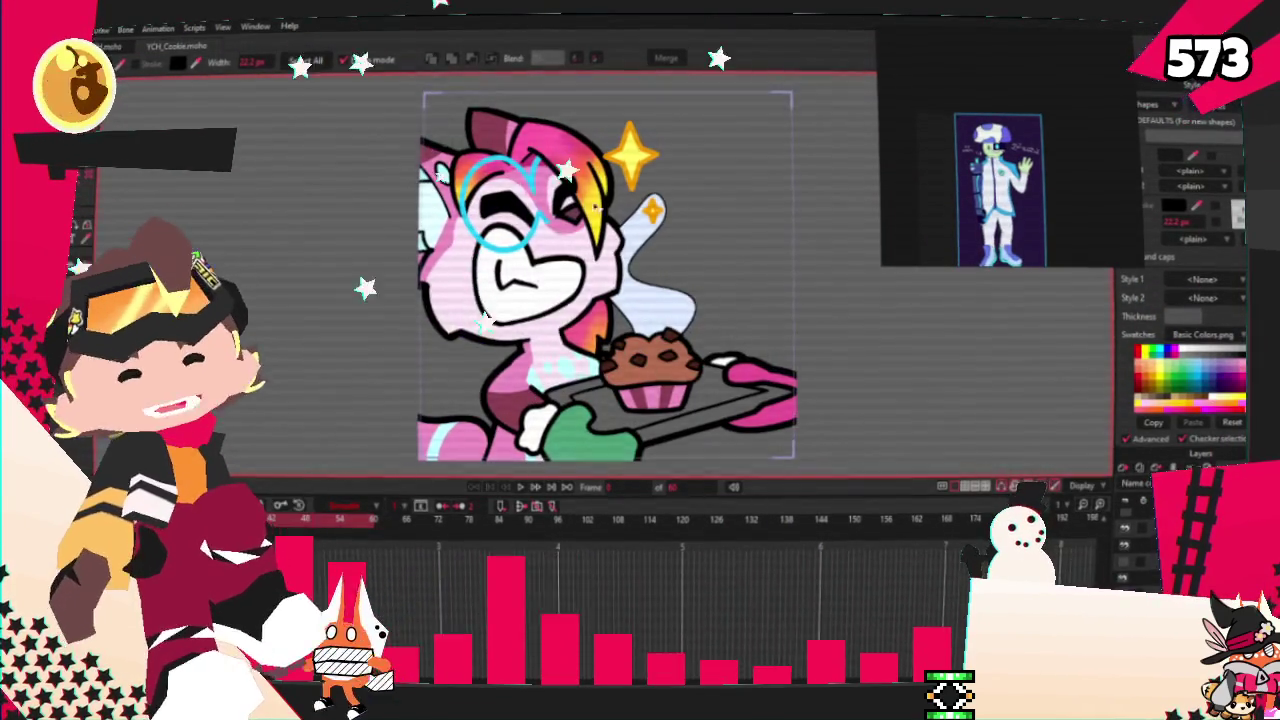
{"action": "scroll", "coordinate": [589, 214], "scroll_direction": "down", "scroll_amount": 2}
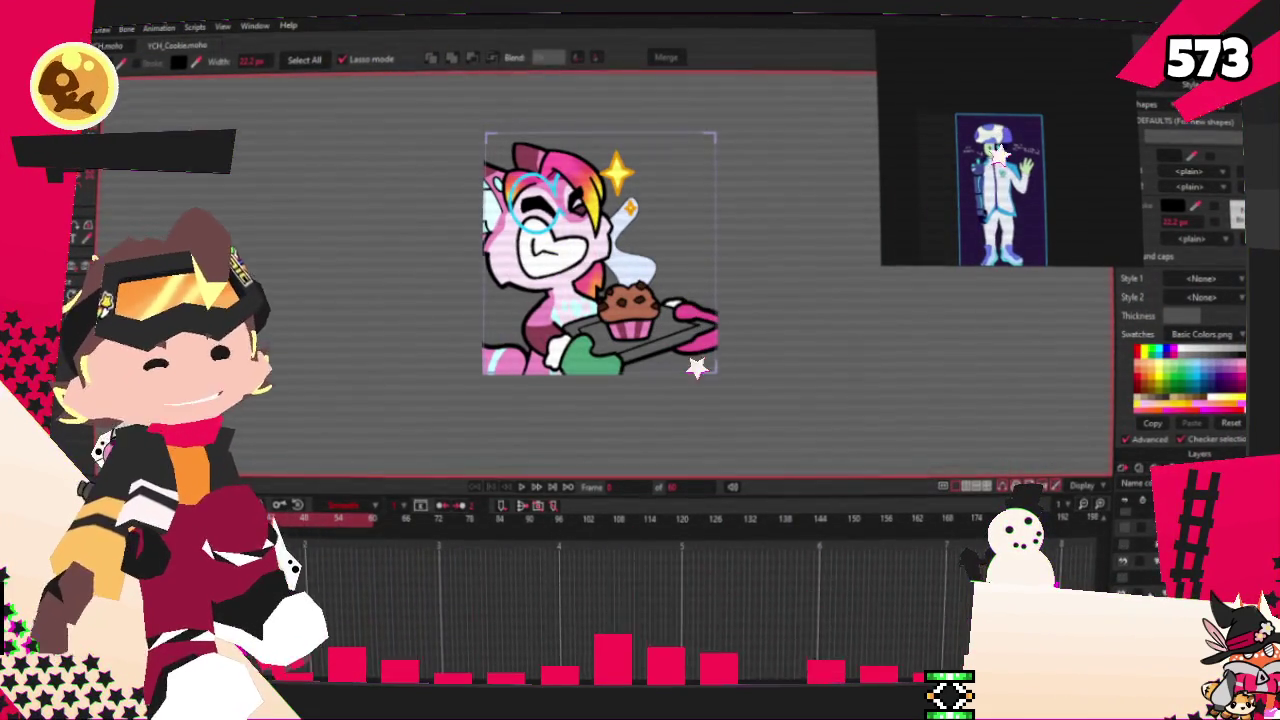
{"action": "left_click", "coordinate": [1135, 548]}
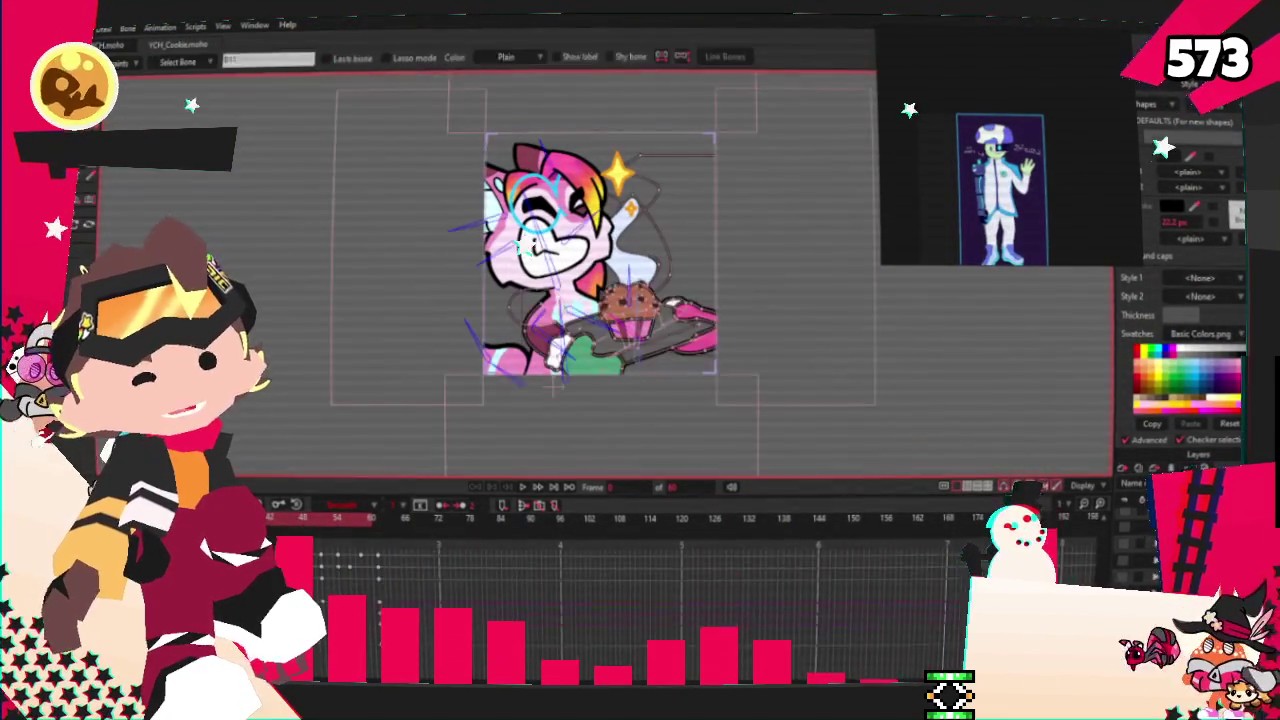
- Hide the dark-haired character layer and show the brown character with the red bow
{"action": "double_click", "coordinate": [1130, 545]}
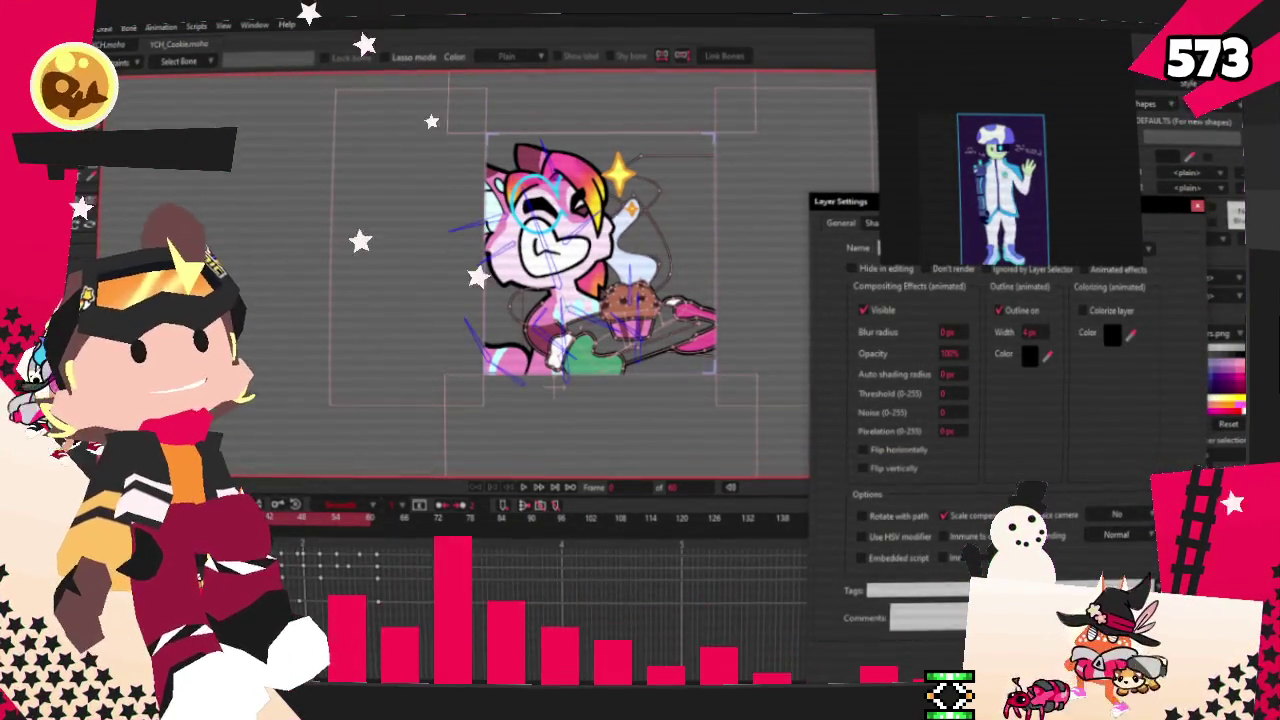
{"action": "key", "text": "Return"}
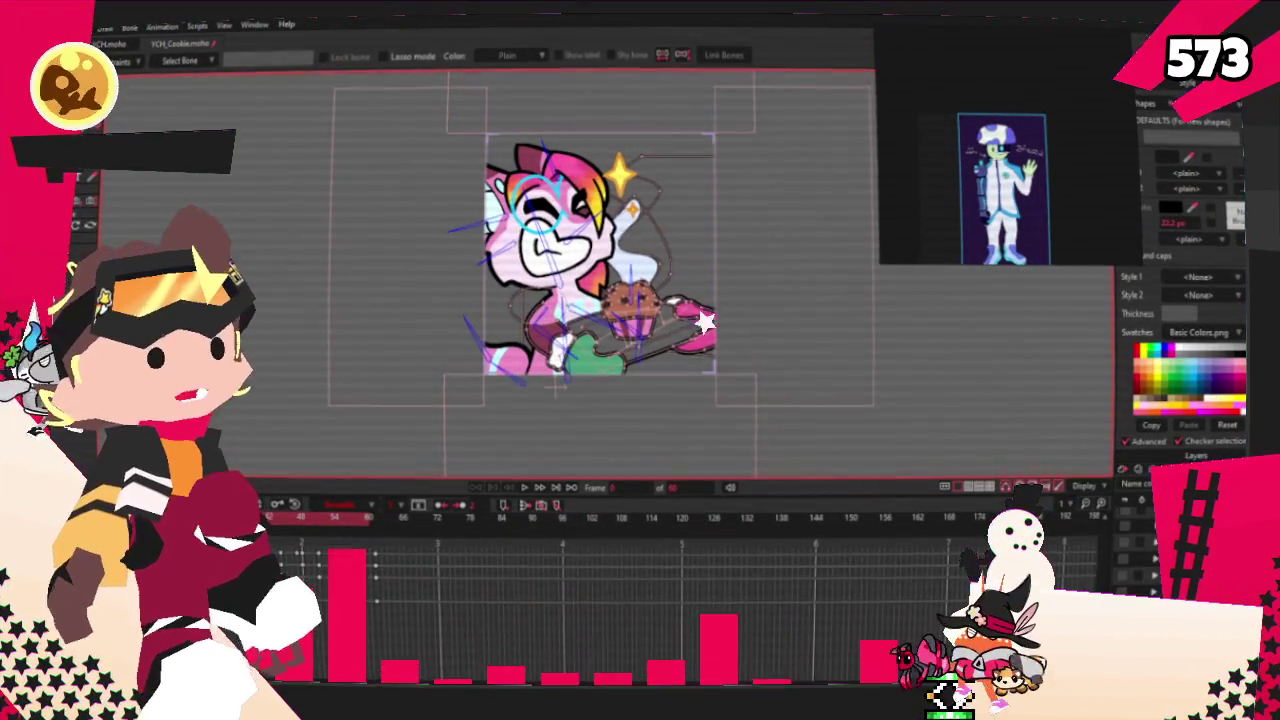
{"action": "left_click", "coordinate": [1128, 543]}
{"action": "left_click", "coordinate": [1128, 543]}
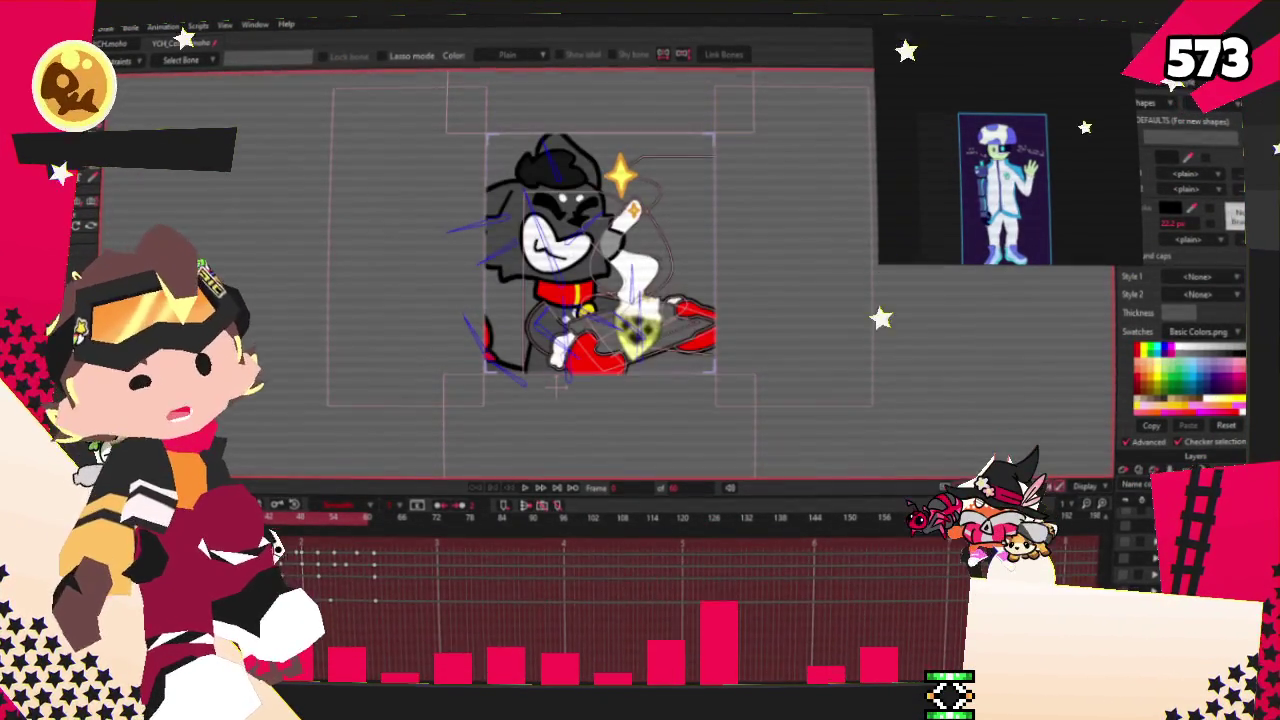
{"action": "left_click", "coordinate": [1128, 543]}
{"action": "left_click", "coordinate": [1128, 555]}
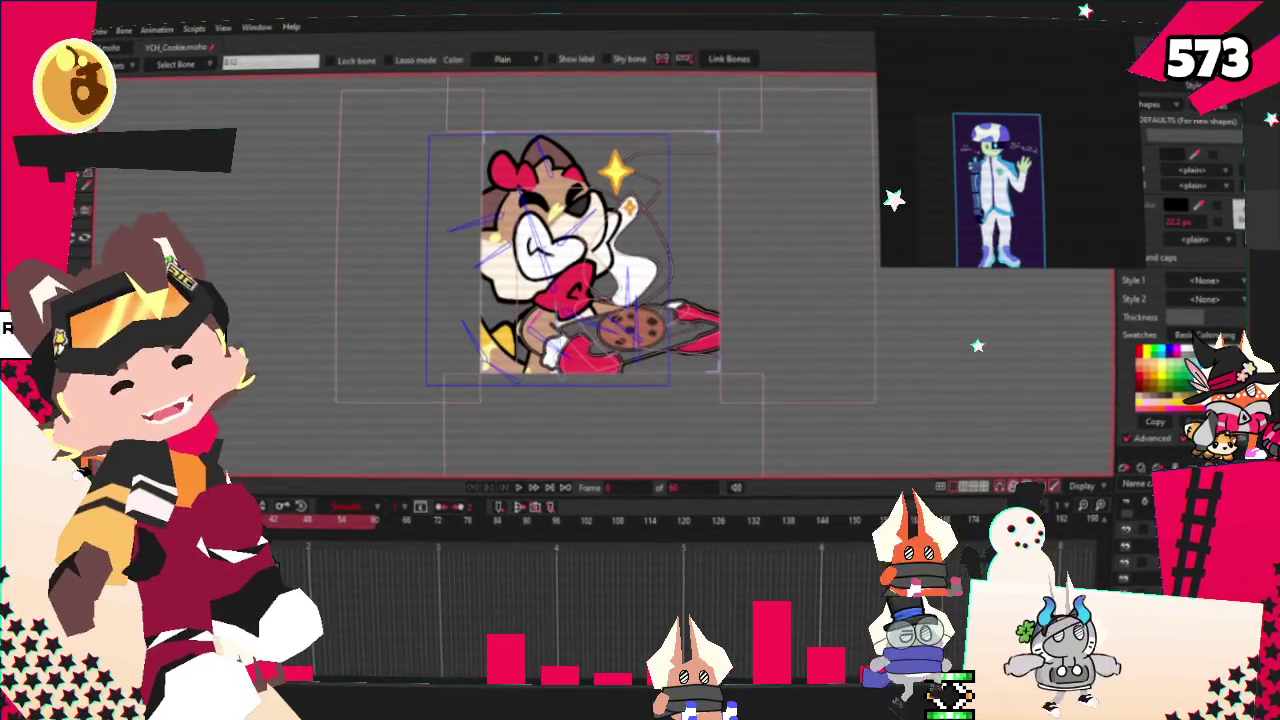
- Set the tray prop layer's source image to True from YCH_Cookies > CookiePNGs
{"action": "scroll", "coordinate": [685, 345], "scroll_direction": "down", "scroll_amount": 2}
{"action": "scroll", "coordinate": [685, 345], "scroll_direction": "up", "scroll_amount": 2}
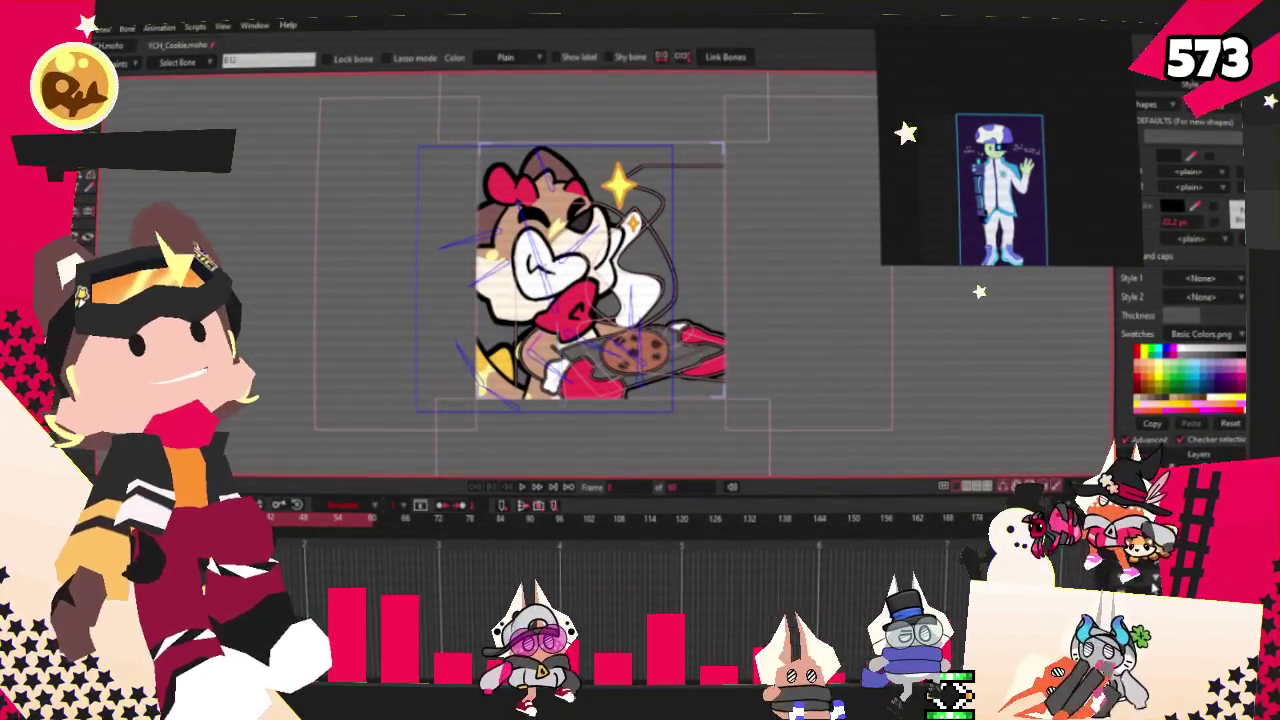
{"action": "key", "text": "Escape"}
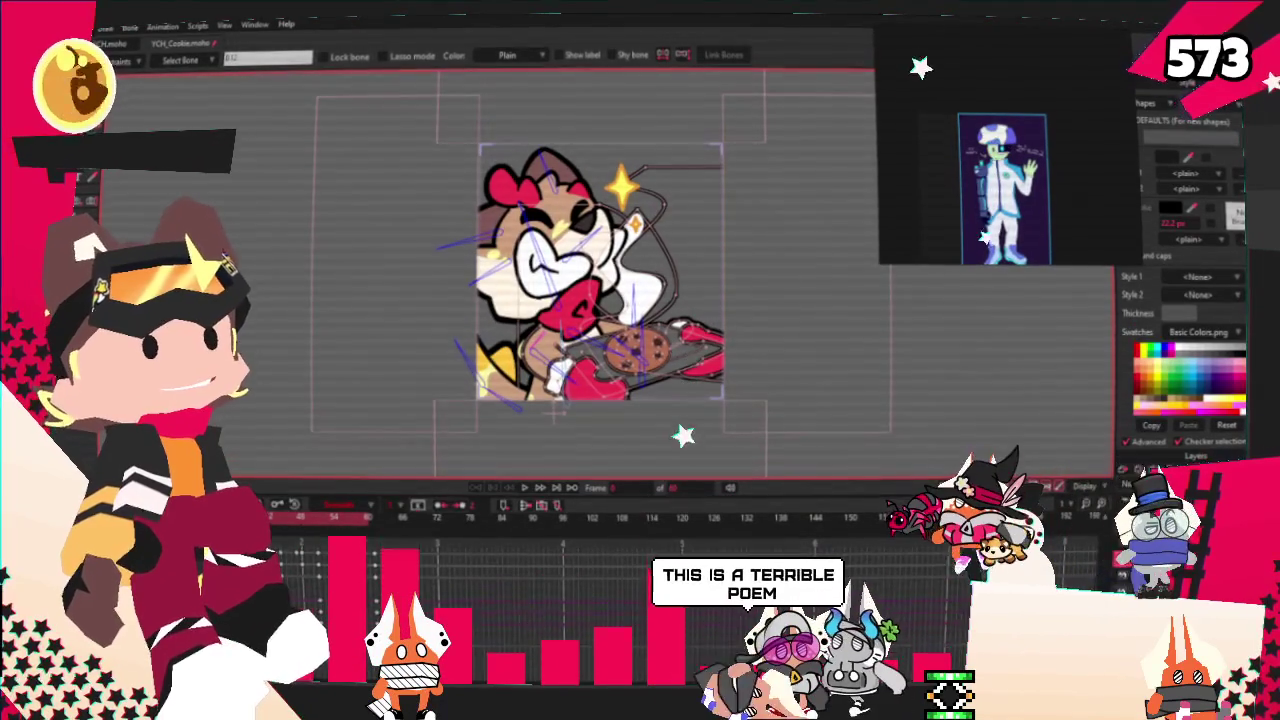
{"action": "double_click", "coordinate": [1180, 500]}
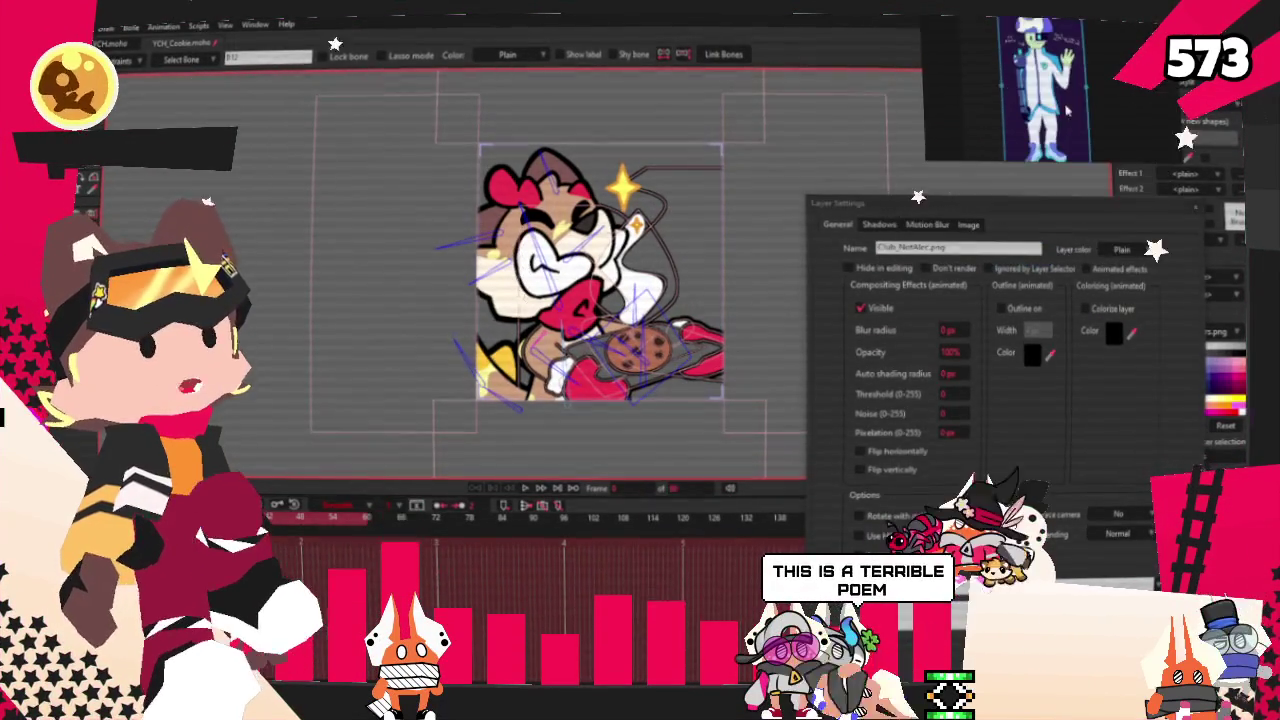
{"action": "left_click", "coordinate": [966, 225]}
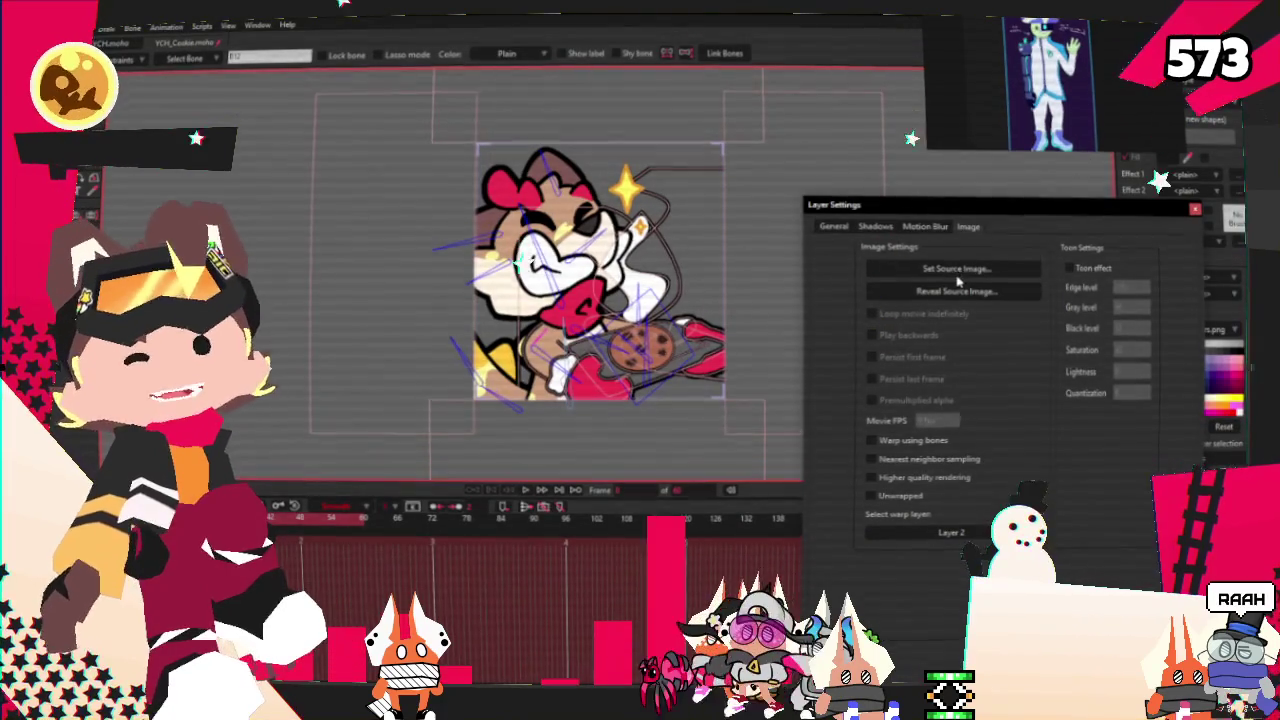
{"action": "left_click", "coordinate": [962, 272]}
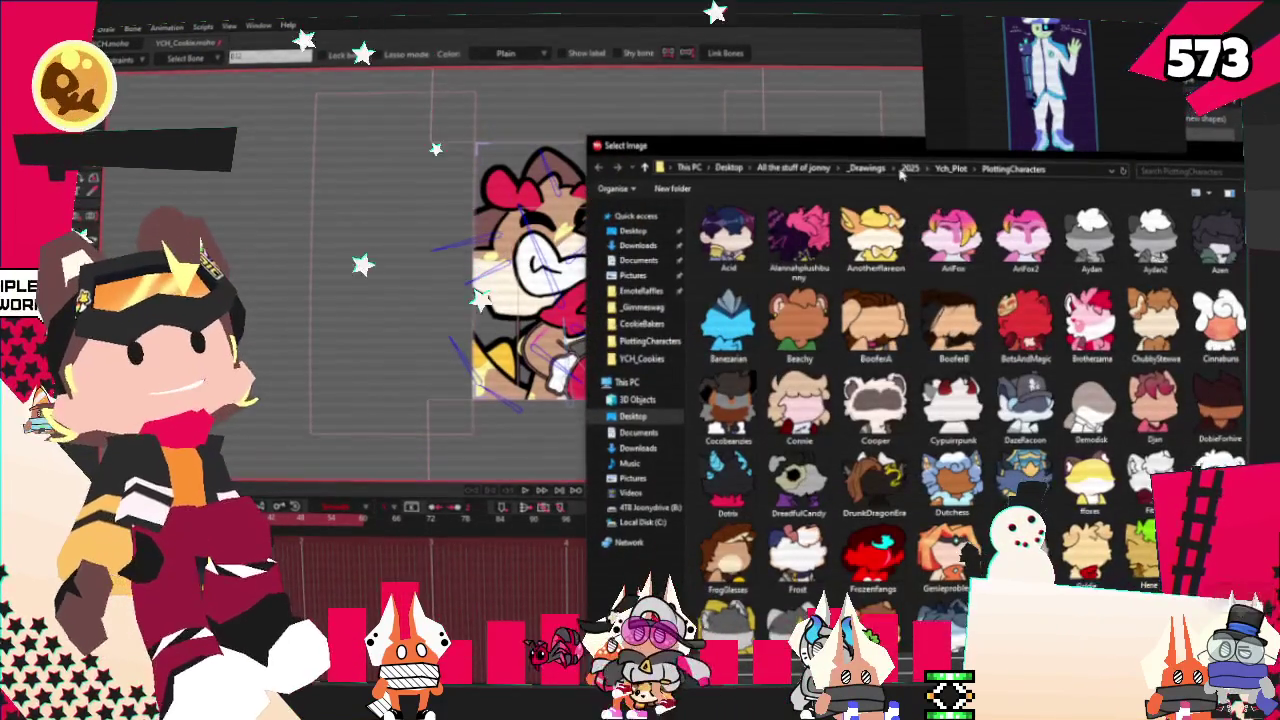
{"action": "left_click", "coordinate": [909, 169]}
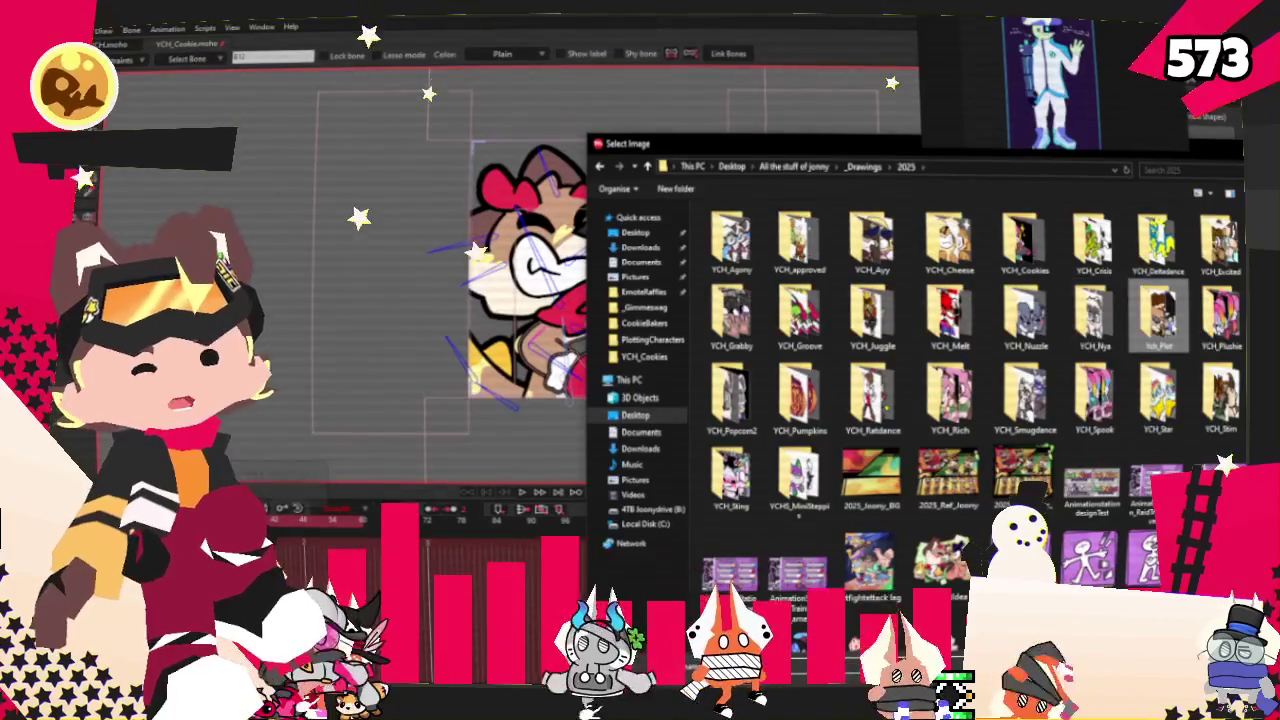
{"action": "double_click", "coordinate": [1023, 240]}
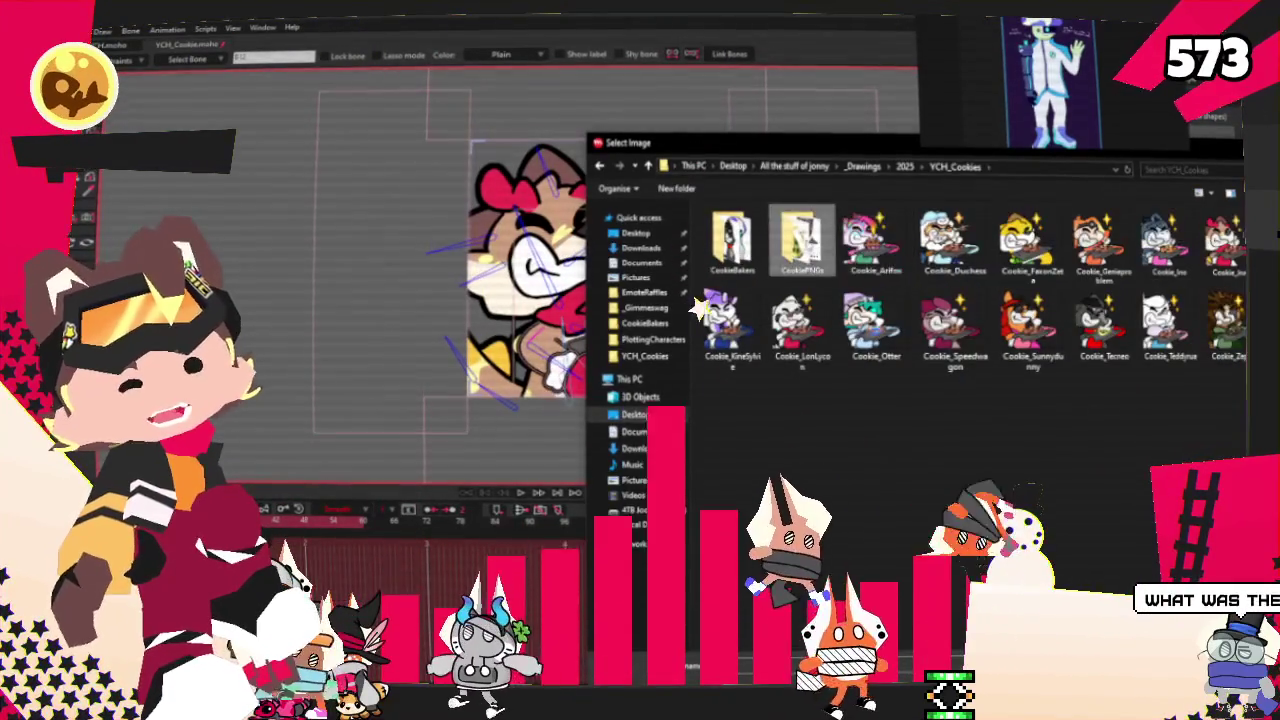
{"action": "double_click", "coordinate": [733, 238]}
{"action": "double_click", "coordinate": [875, 240]}
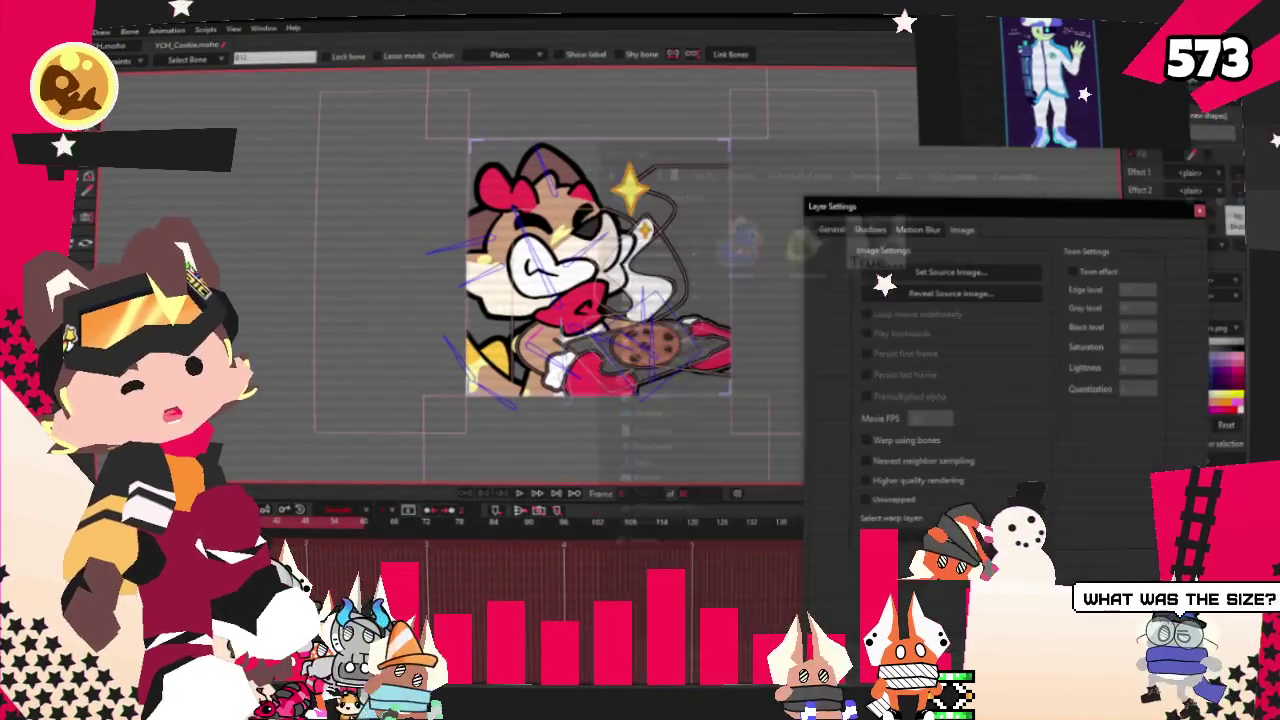
{"action": "key", "text": "Return"}
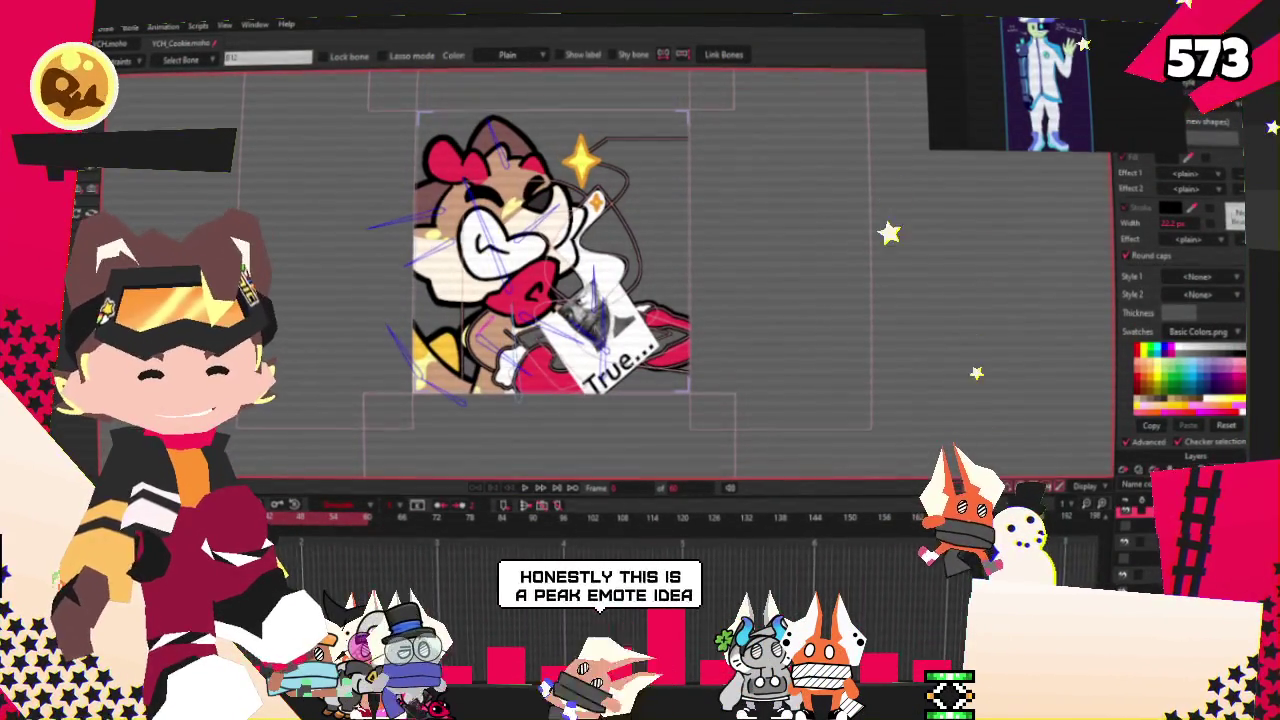
- Open the layer settings for the EmoteDecemberSketches.png layer
{"action": "double_click", "coordinate": [1135, 510]}
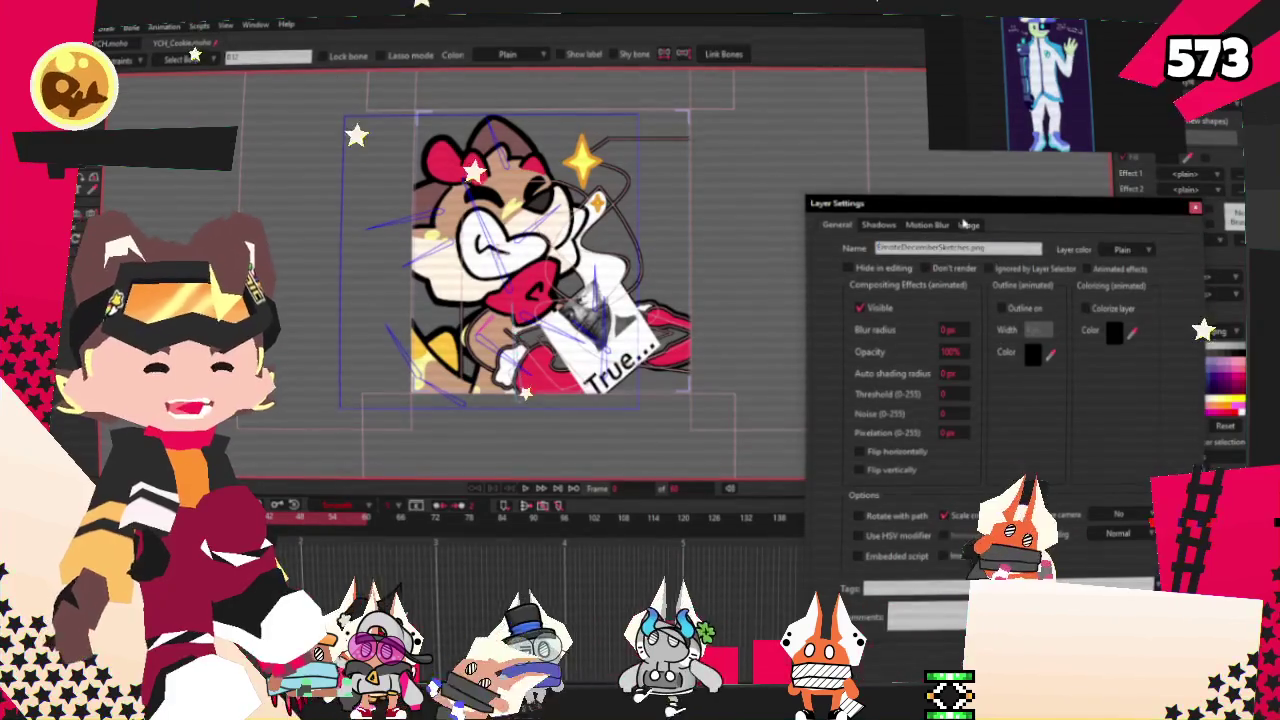
- Swap the character layer's source image for the mushroom-capped character from CookieBakers
{"action": "left_click", "coordinate": [967, 224]}
{"action": "left_click", "coordinate": [907, 262]}
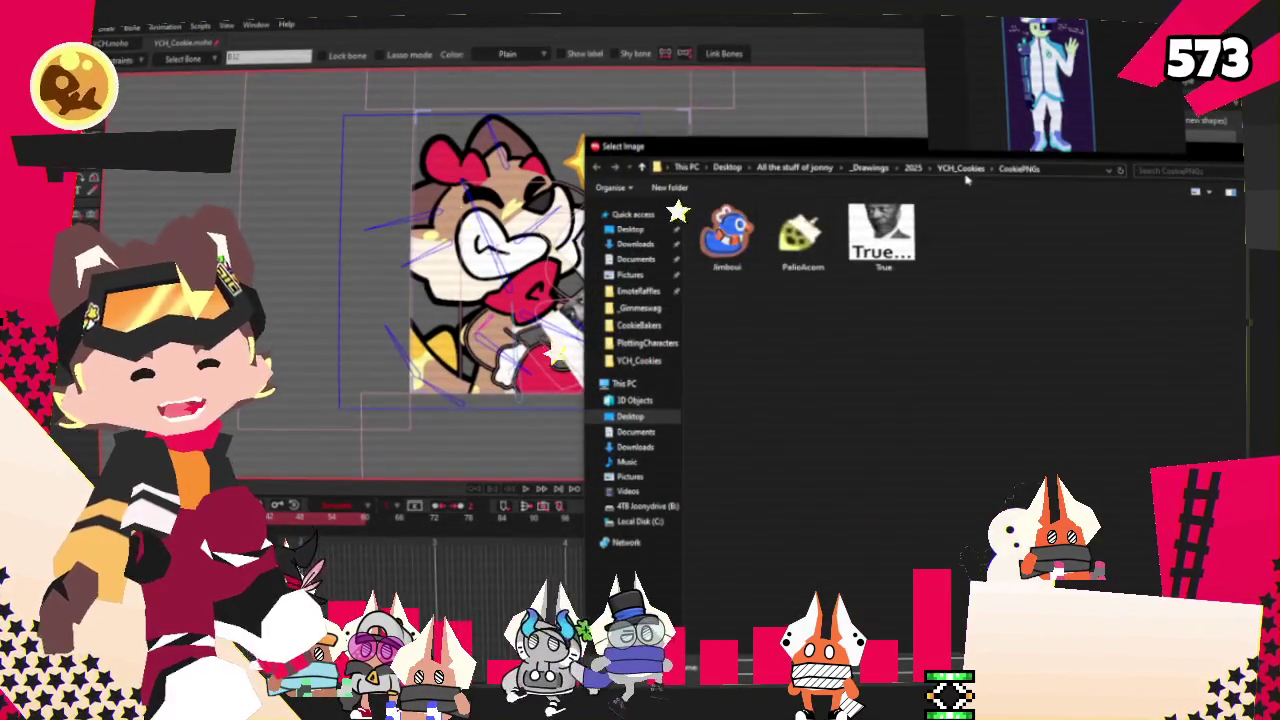
{"action": "left_click", "coordinate": [962, 170]}
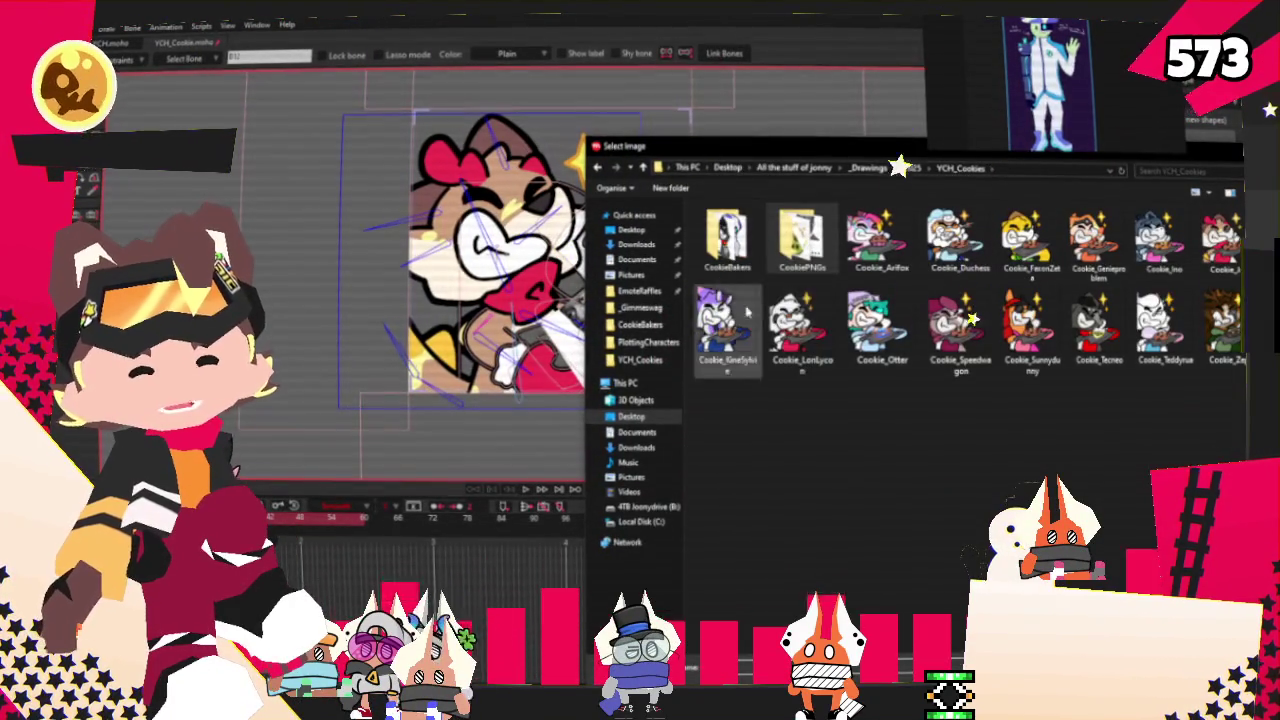
{"action": "double_click", "coordinate": [728, 240]}
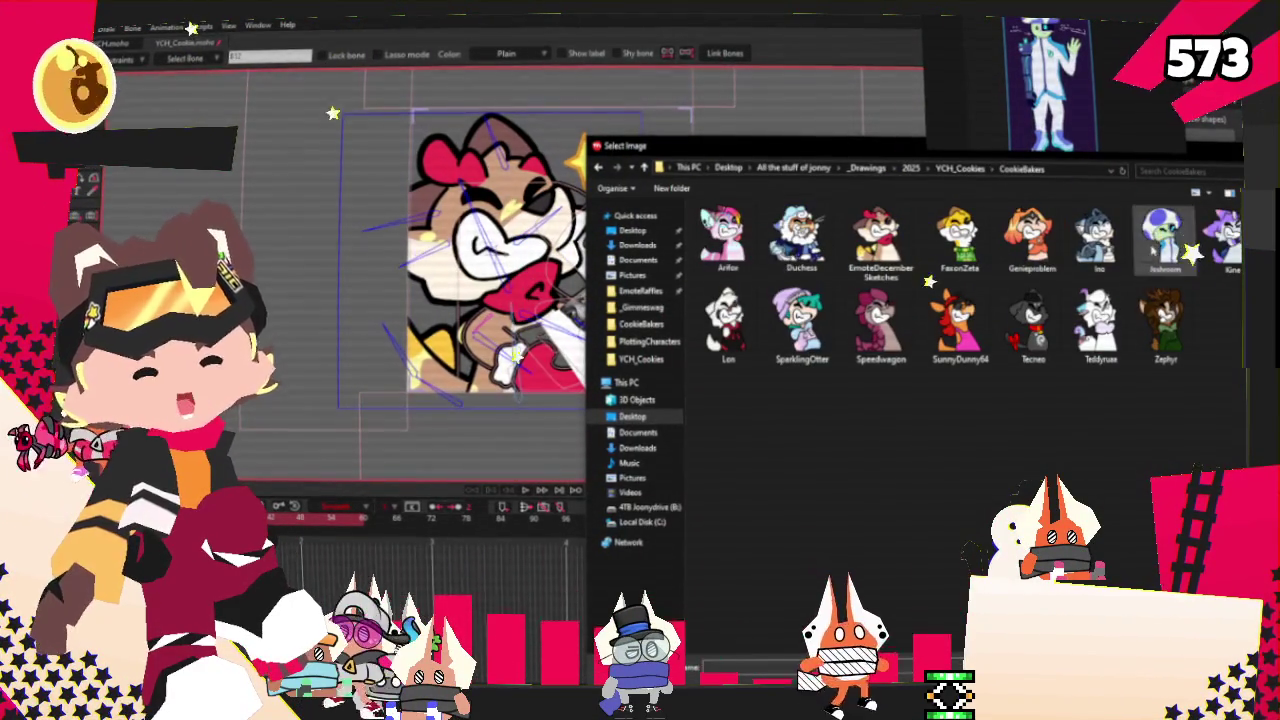
{"action": "key", "text": "Return"}
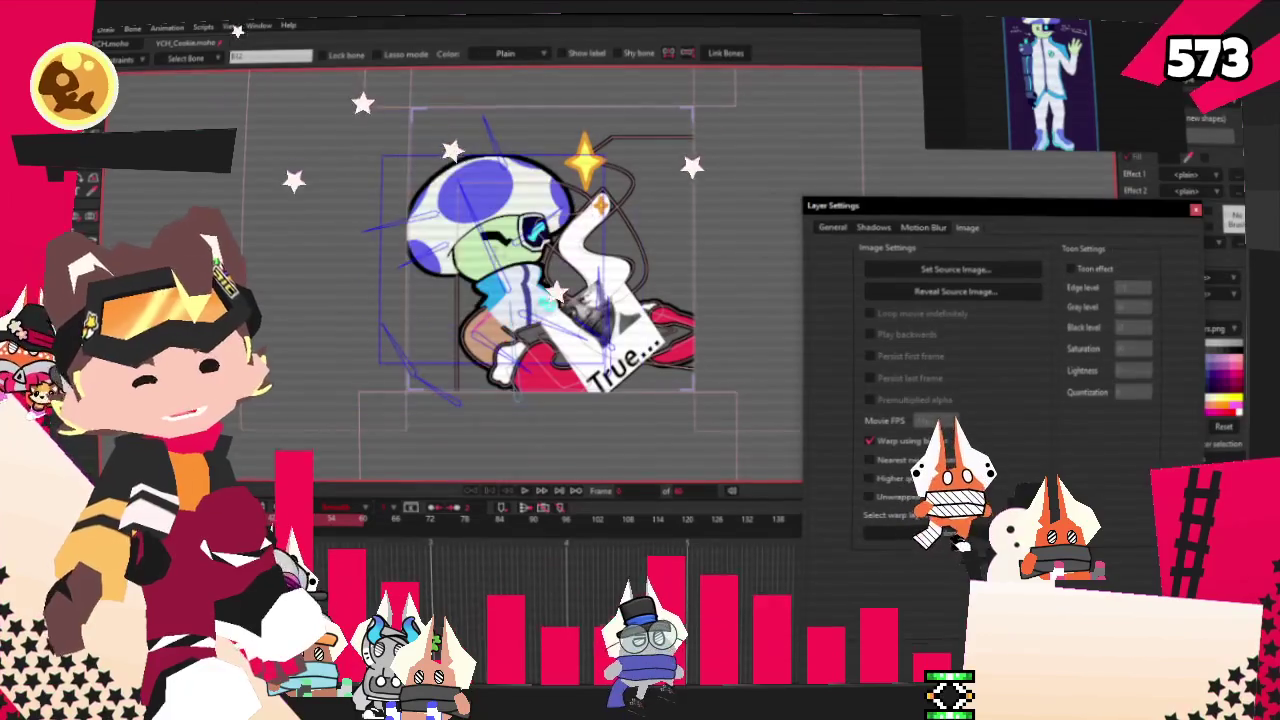
{"action": "key", "text": "Return"}
- Enlarge the character to about 113%, nudge the head up, and preview the animation
{"action": "key", "text": "0"}
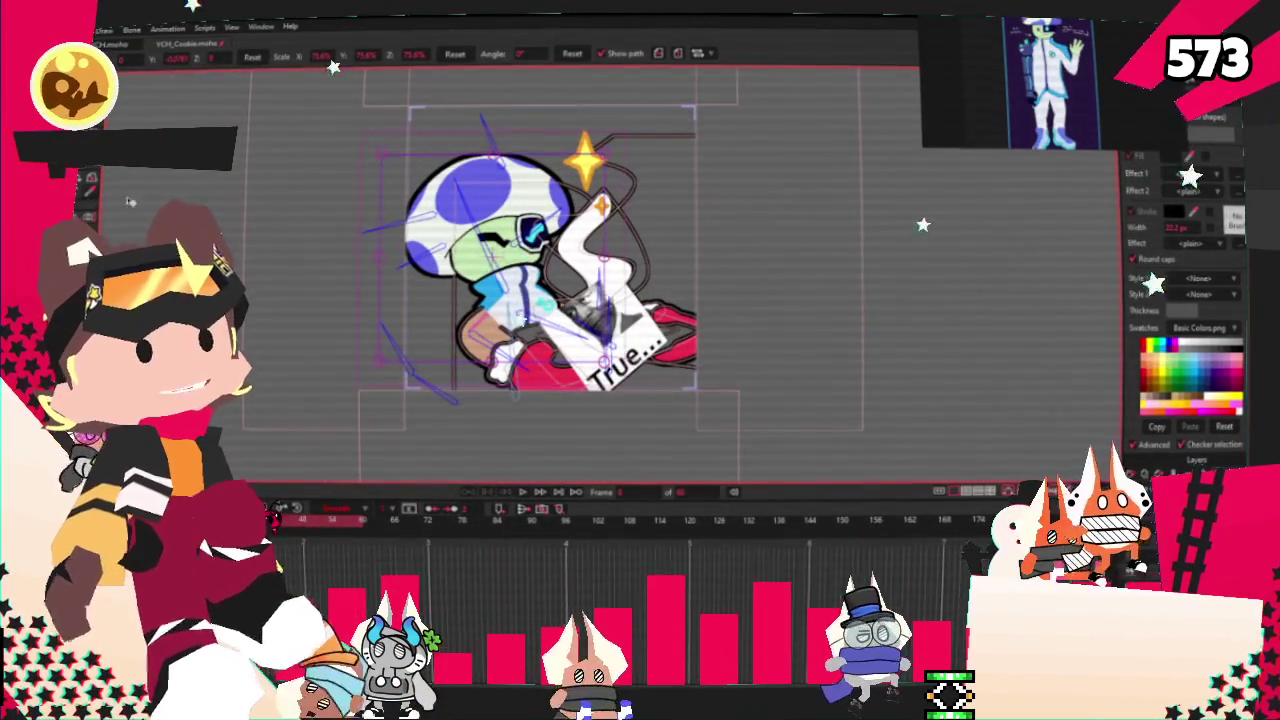
{"action": "left_click_drag", "start_coordinate": [625, 176], "coordinate": [655, 100]}
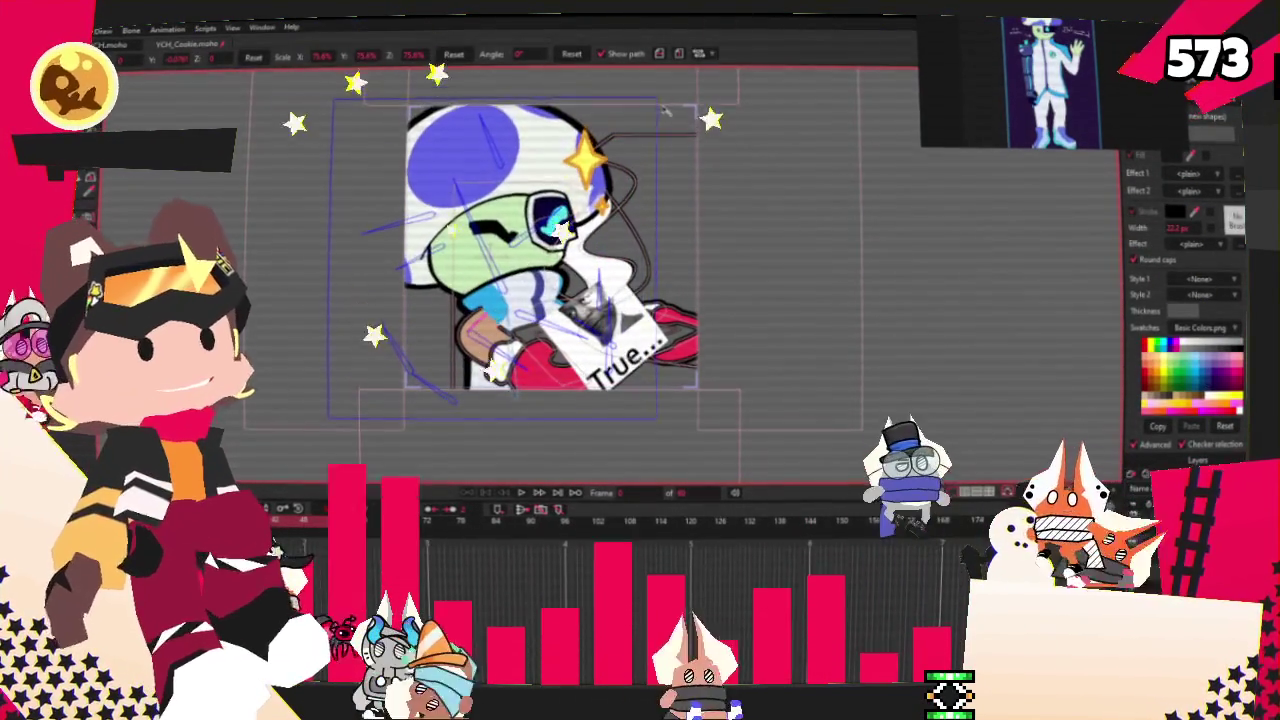
{"action": "left_click_drag", "start_coordinate": [549, 197], "coordinate": [554, 186]}
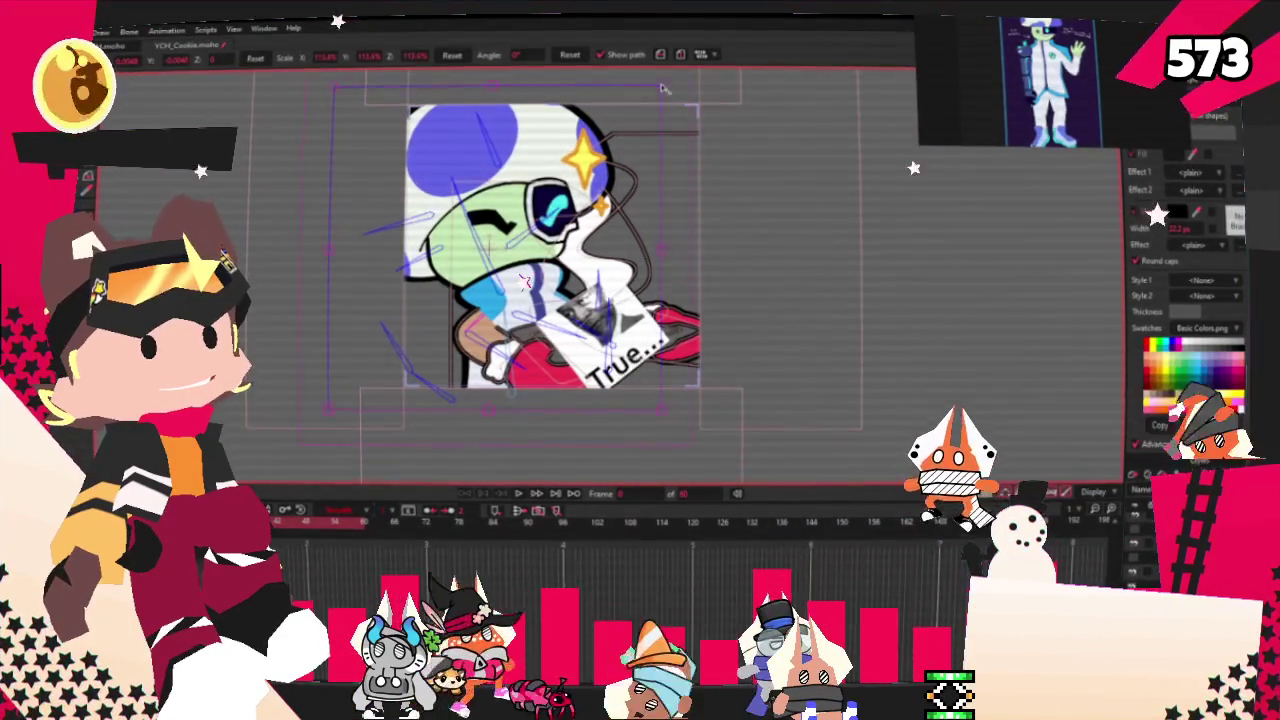
{"action": "left_click", "coordinate": [516, 495]}
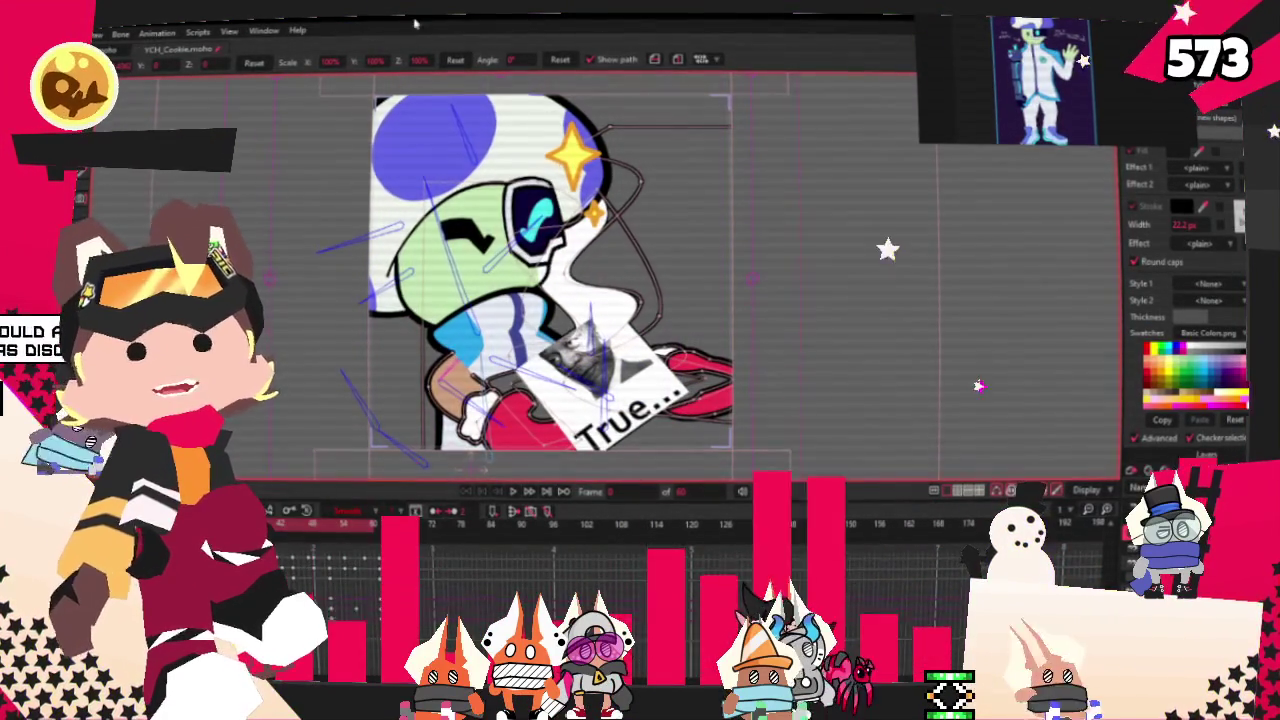
{"action": "key", "text": "s"}
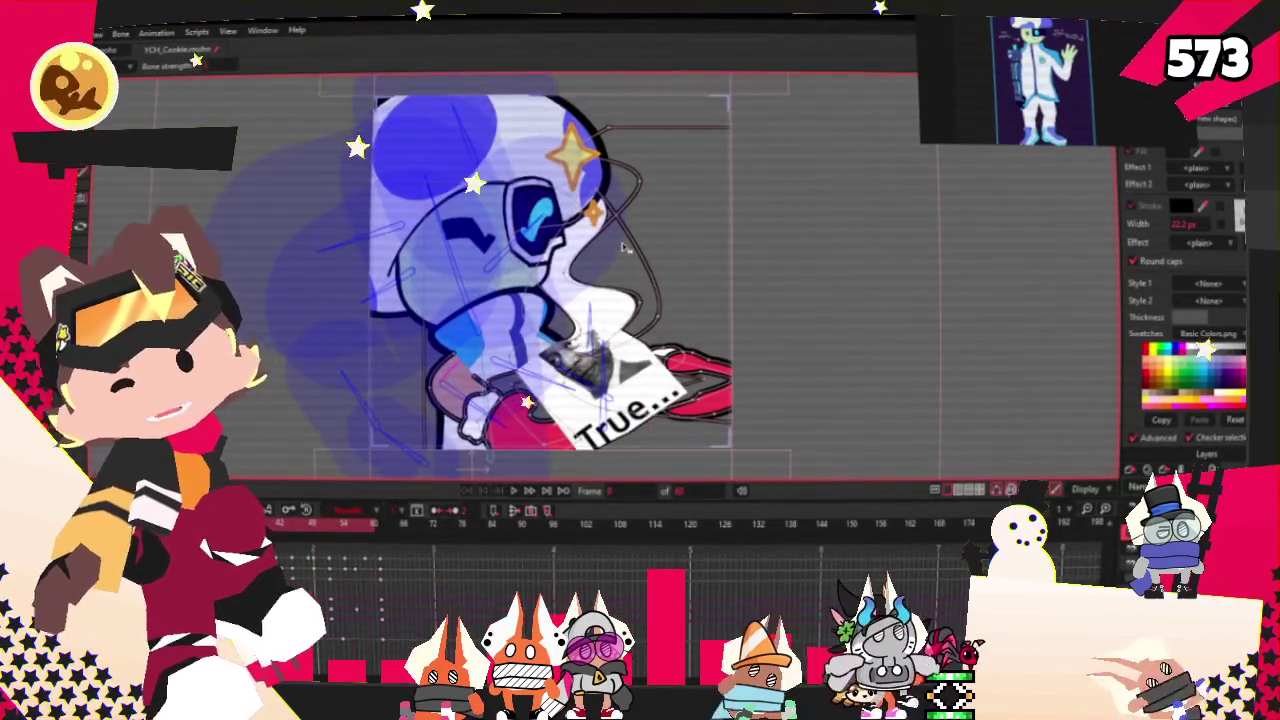
{"action": "scroll", "coordinate": [621, 241], "scroll_direction": "up", "scroll_amount": 2}
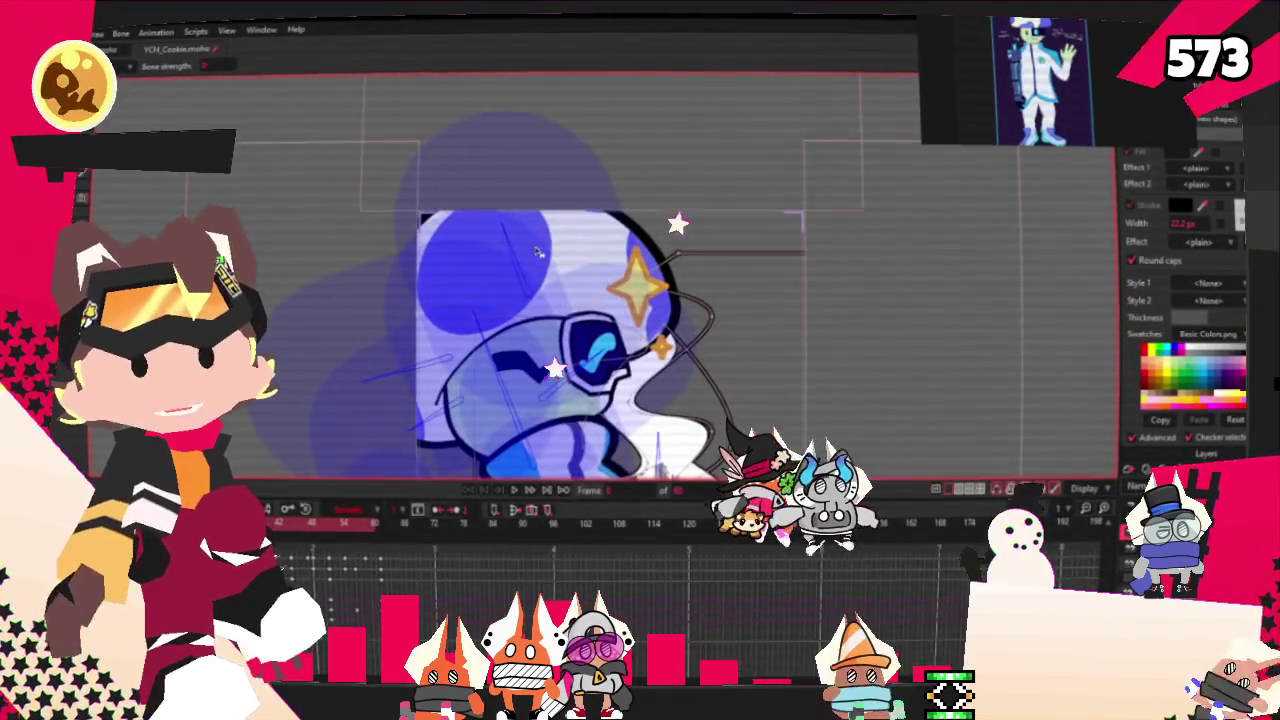
{"action": "scroll", "coordinate": [510, 250], "scroll_direction": "up", "scroll_amount": 1}
{"action": "scroll", "coordinate": [480, 249], "scroll_direction": "up", "scroll_amount": 1}
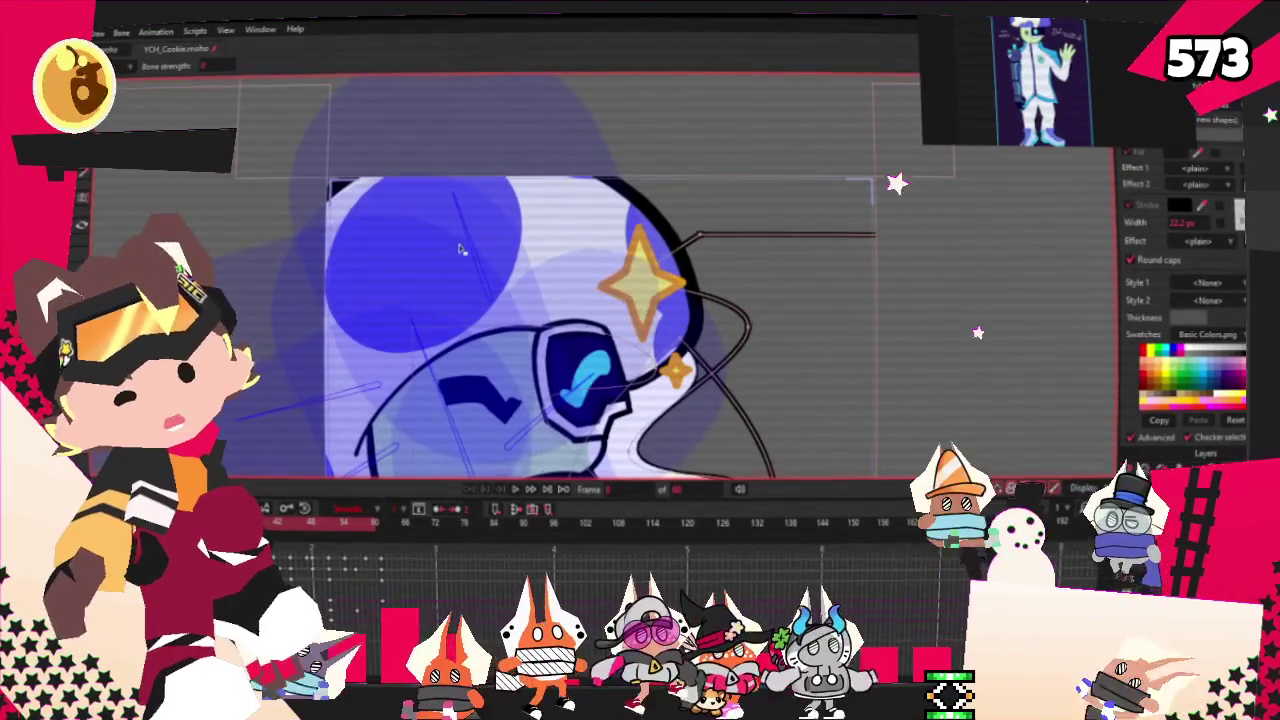
{"action": "scroll", "coordinate": [490, 240], "scroll_direction": "down", "scroll_amount": 1}
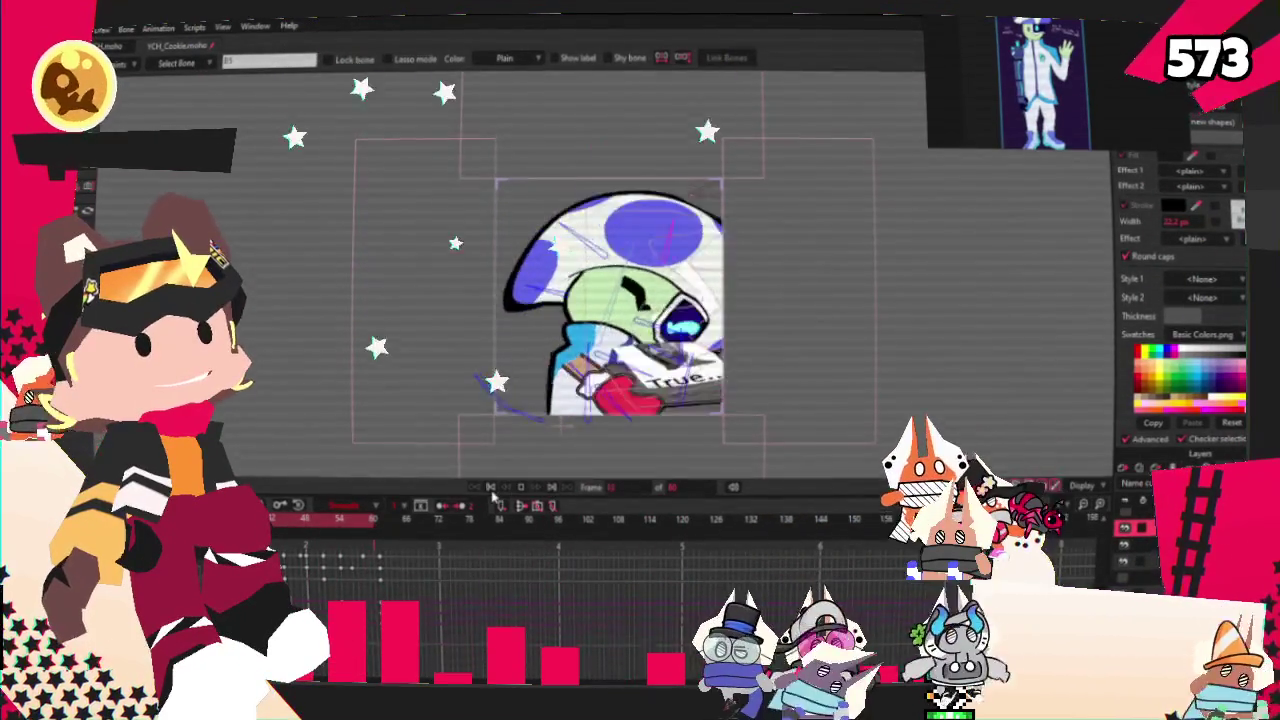
- With Bone Strength selected, zoom the reference image onto the torso, hand and legs
{"action": "key", "text": "s"}
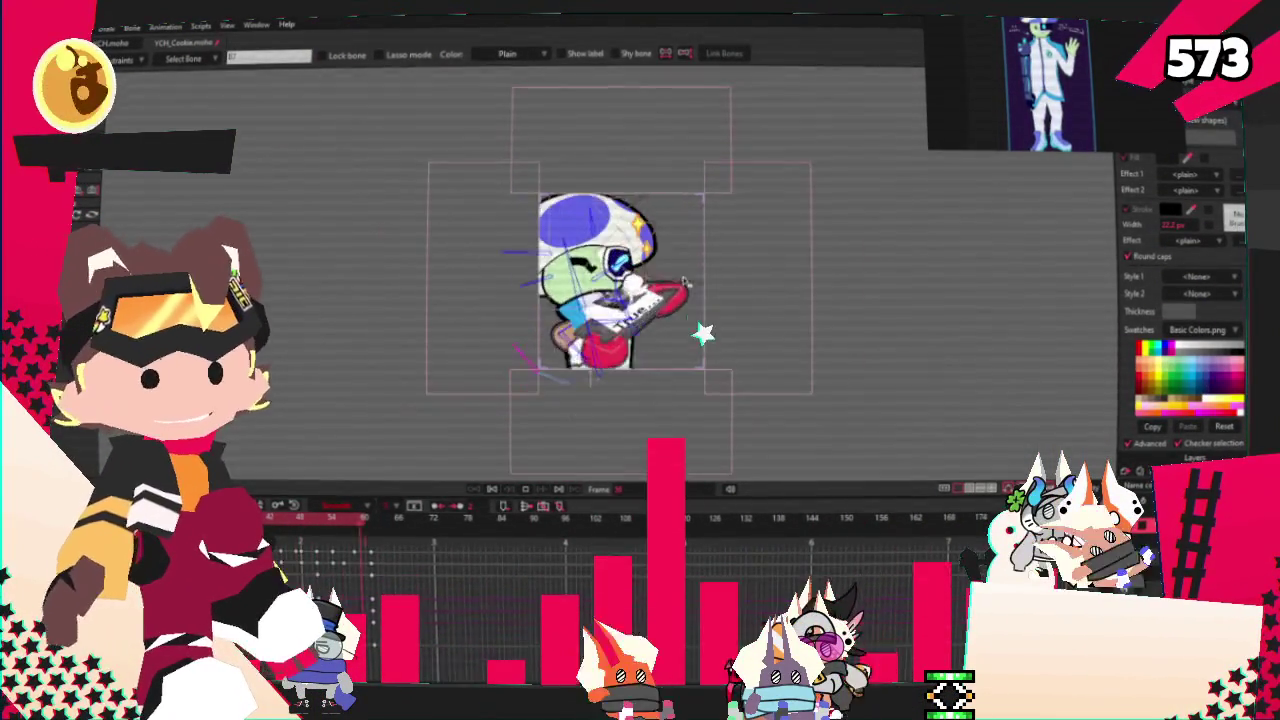
{"action": "scroll", "coordinate": [982, 126], "scroll_direction": "up", "scroll_amount": 5}
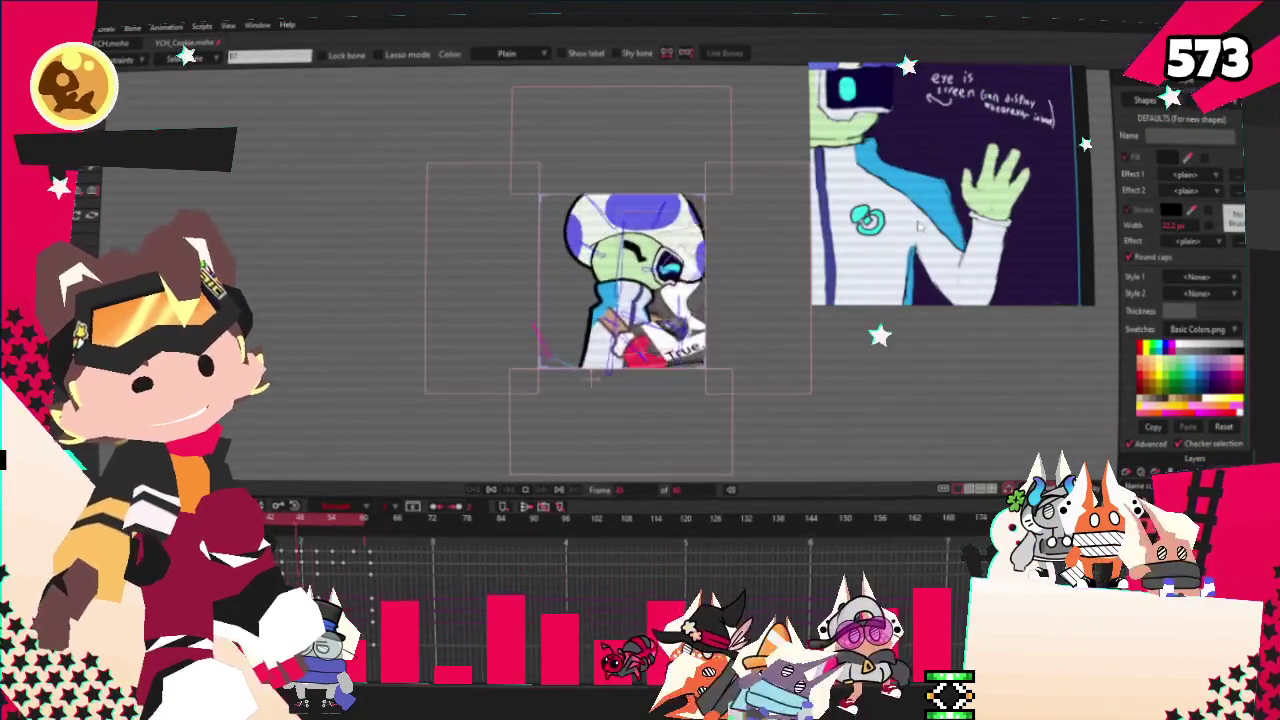
{"action": "scroll", "coordinate": [668, 397], "scroll_direction": "up", "scroll_amount": 3}
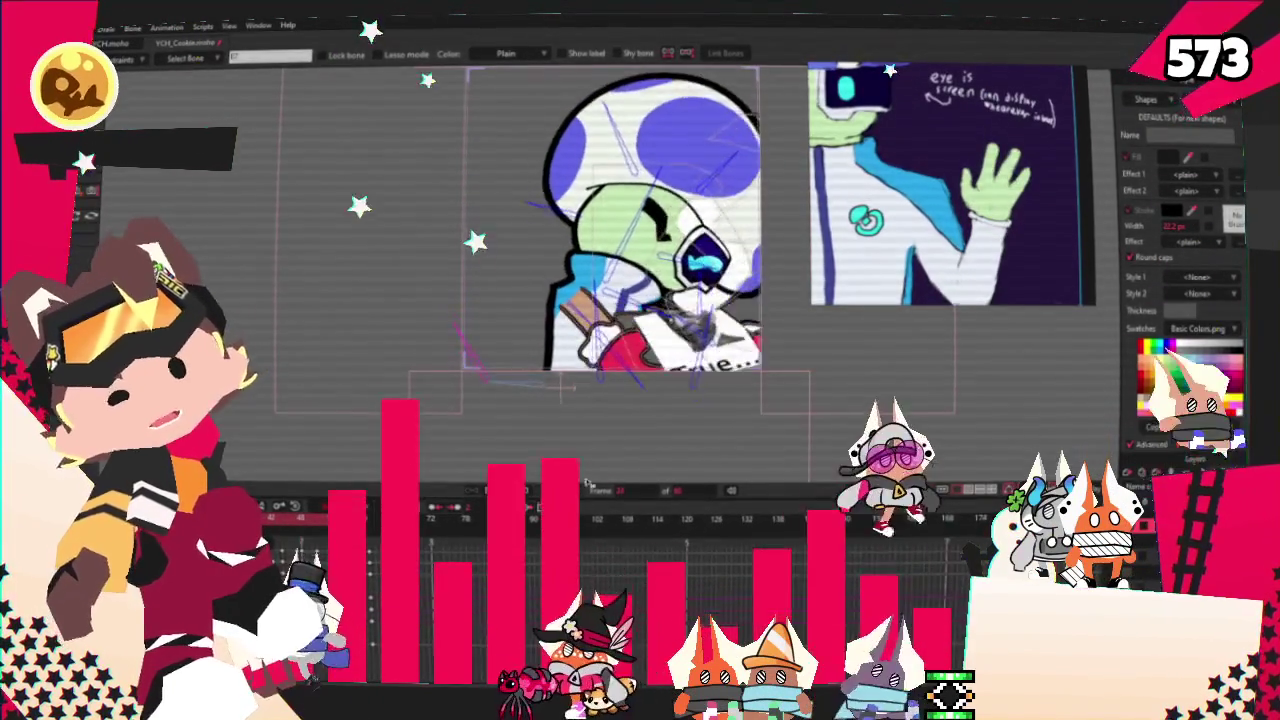
{"action": "scroll", "coordinate": [855, 215], "scroll_direction": "down", "scroll_amount": 3}
{"action": "scroll", "coordinate": [855, 215], "scroll_direction": "down", "scroll_amount": 2}
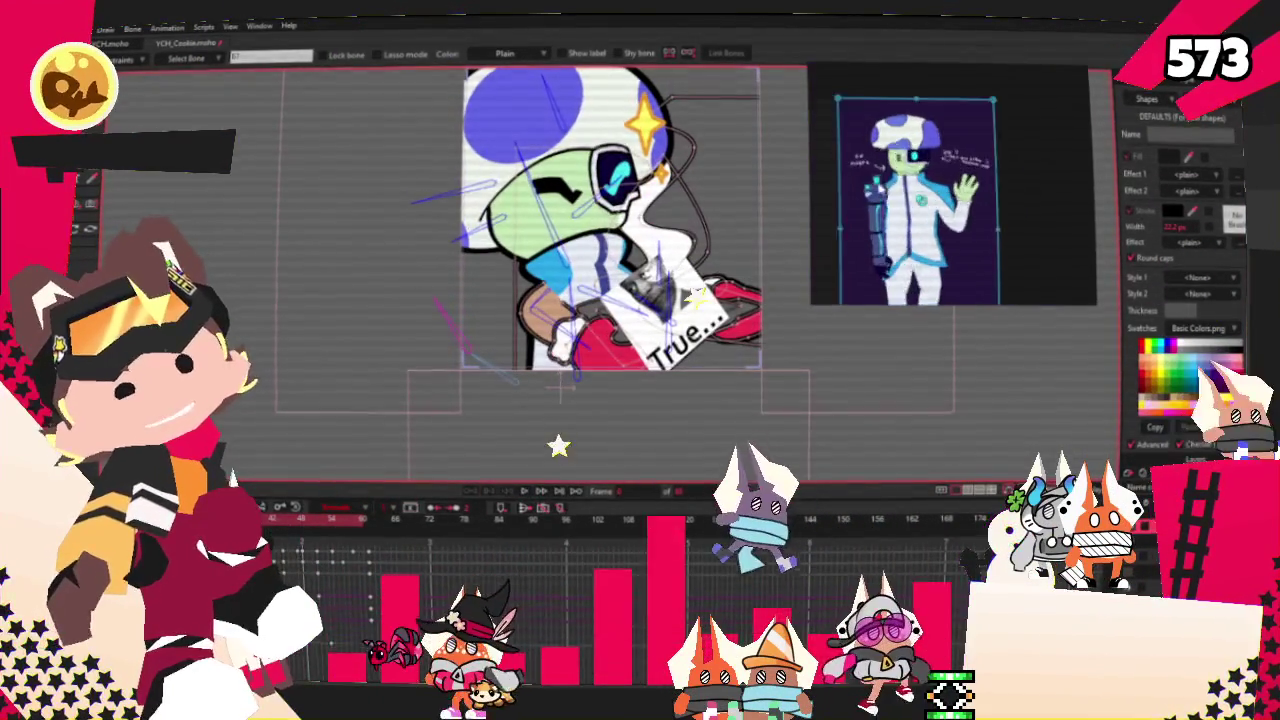
{"action": "scroll", "coordinate": [855, 215], "scroll_direction": "up", "scroll_amount": 5}
{"action": "left_click_drag", "start_coordinate": [855, 215], "coordinate": [931, 199]}
{"action": "scroll", "coordinate": [997, 200], "scroll_direction": "up", "scroll_amount": 3}
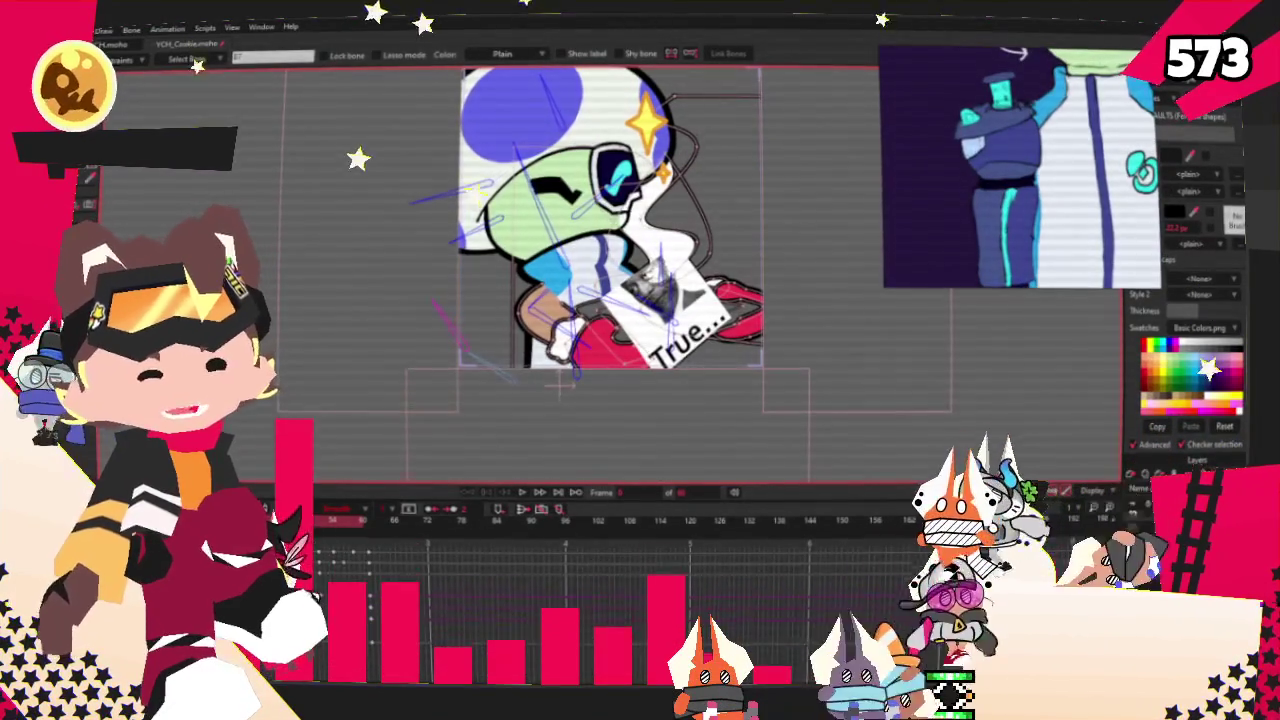
{"action": "scroll", "coordinate": [805, 372], "scroll_direction": "up", "scroll_amount": 3}
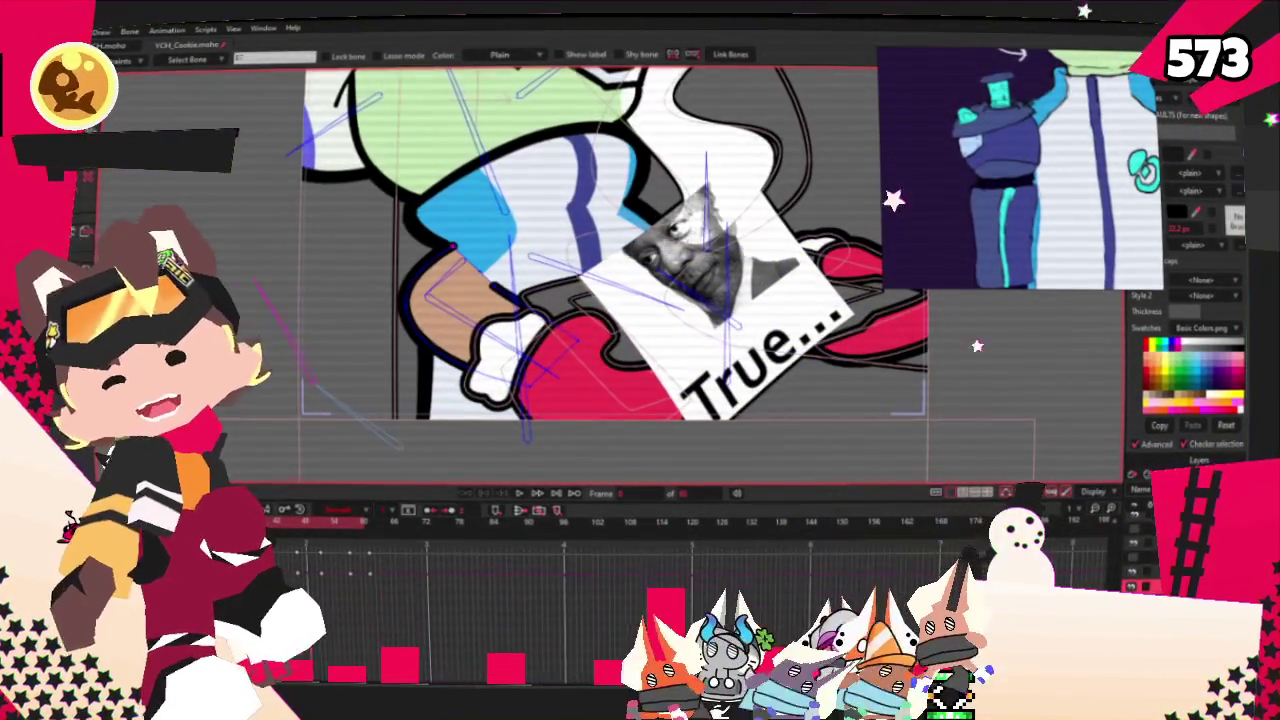
{"action": "key", "text": "g"}
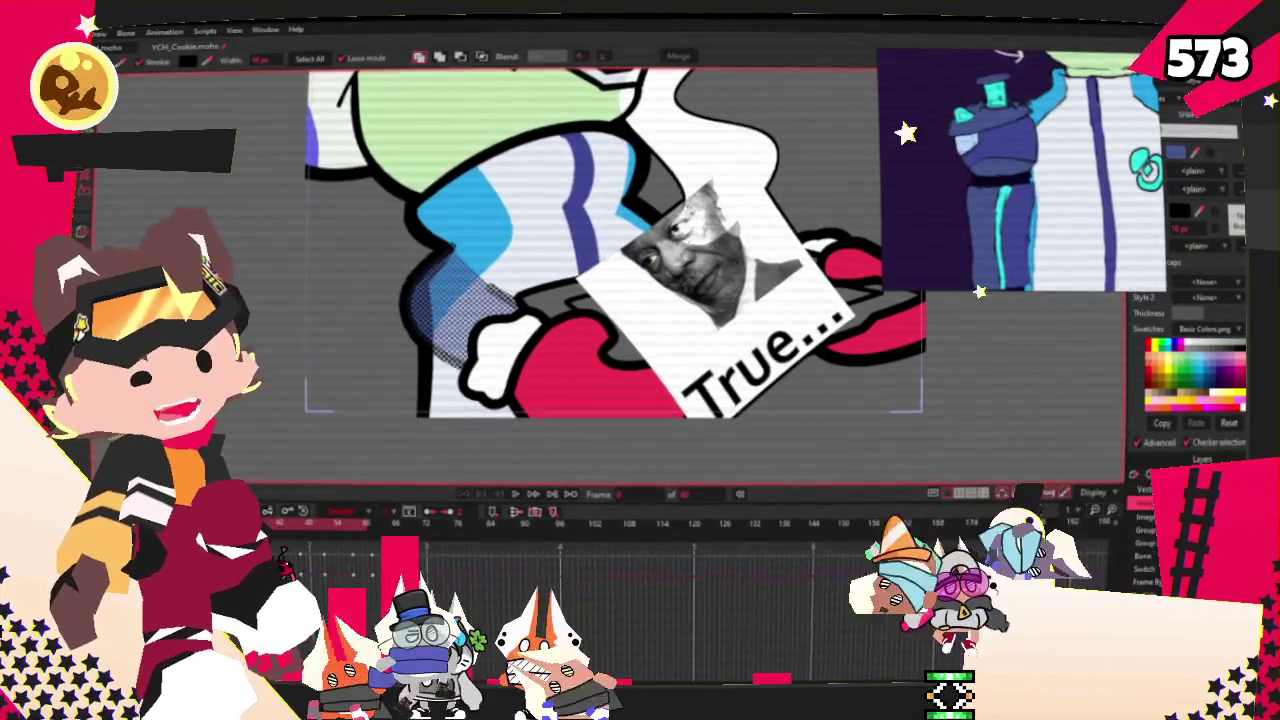
- Draw a blue outlined circle at the shoulder and select it with Transform Points
{"action": "key", "text": "u"}
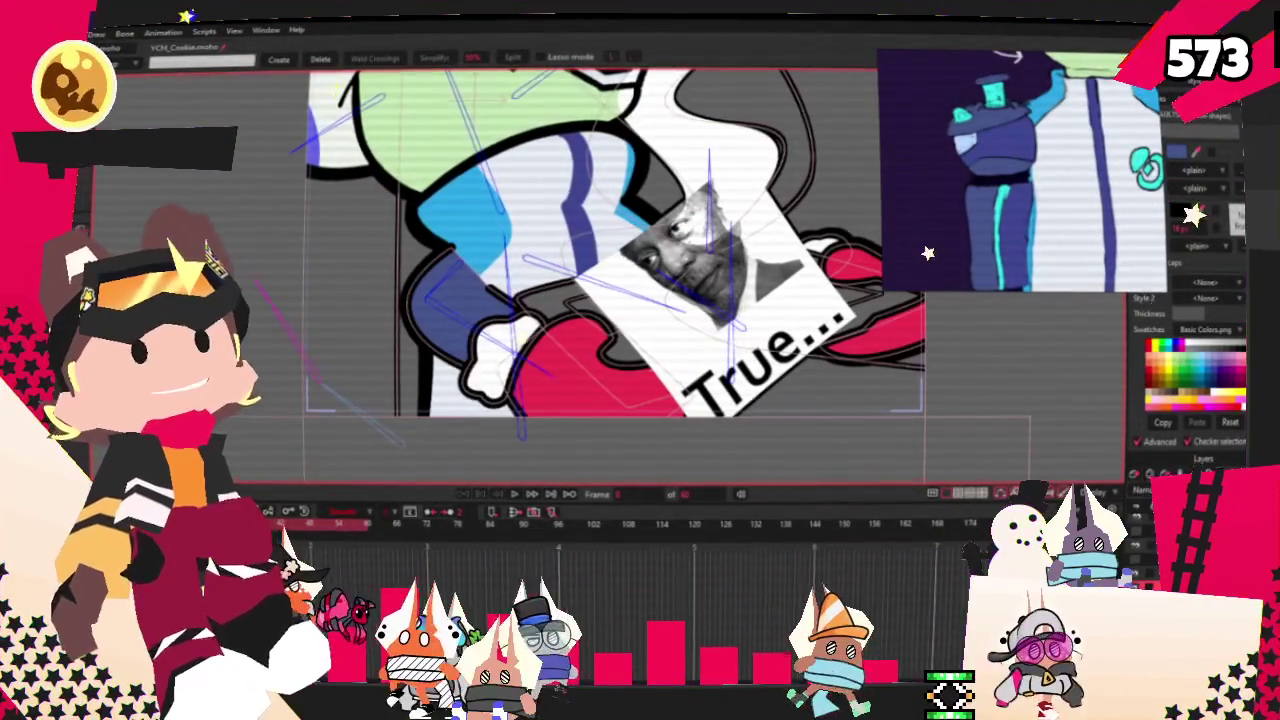
{"action": "key", "text": "r"}
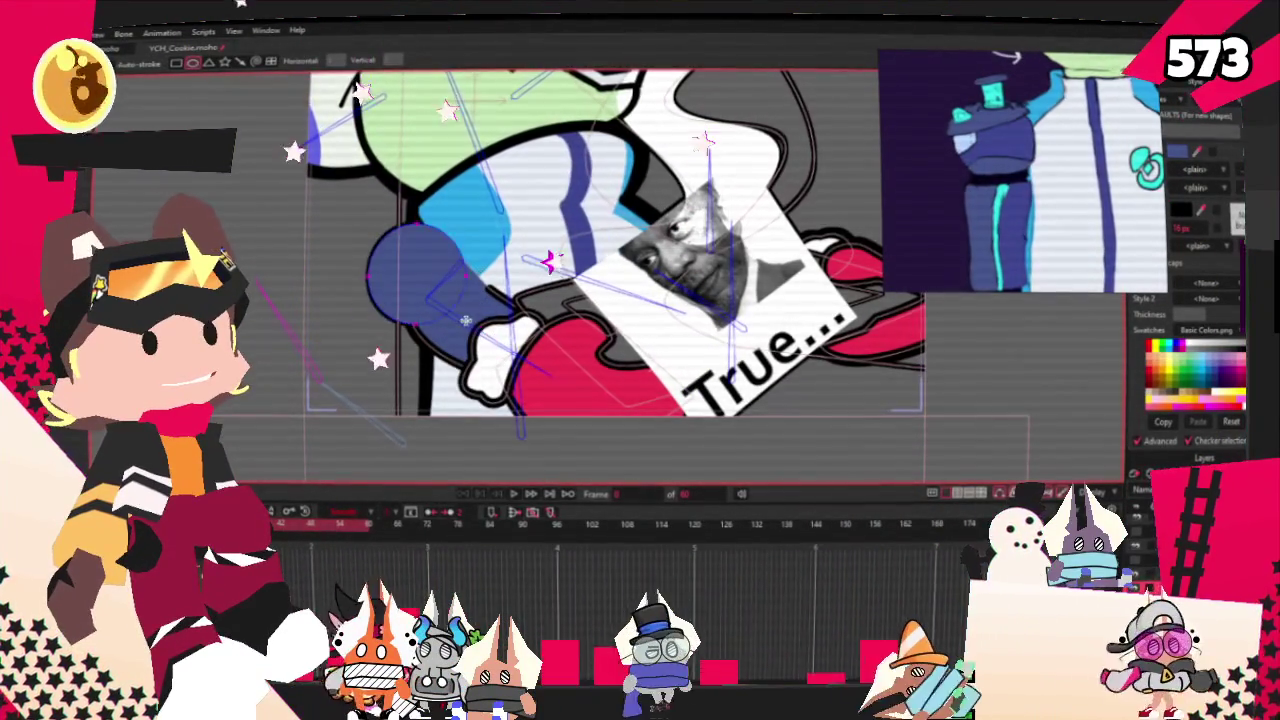
{"action": "key", "text": "b"}
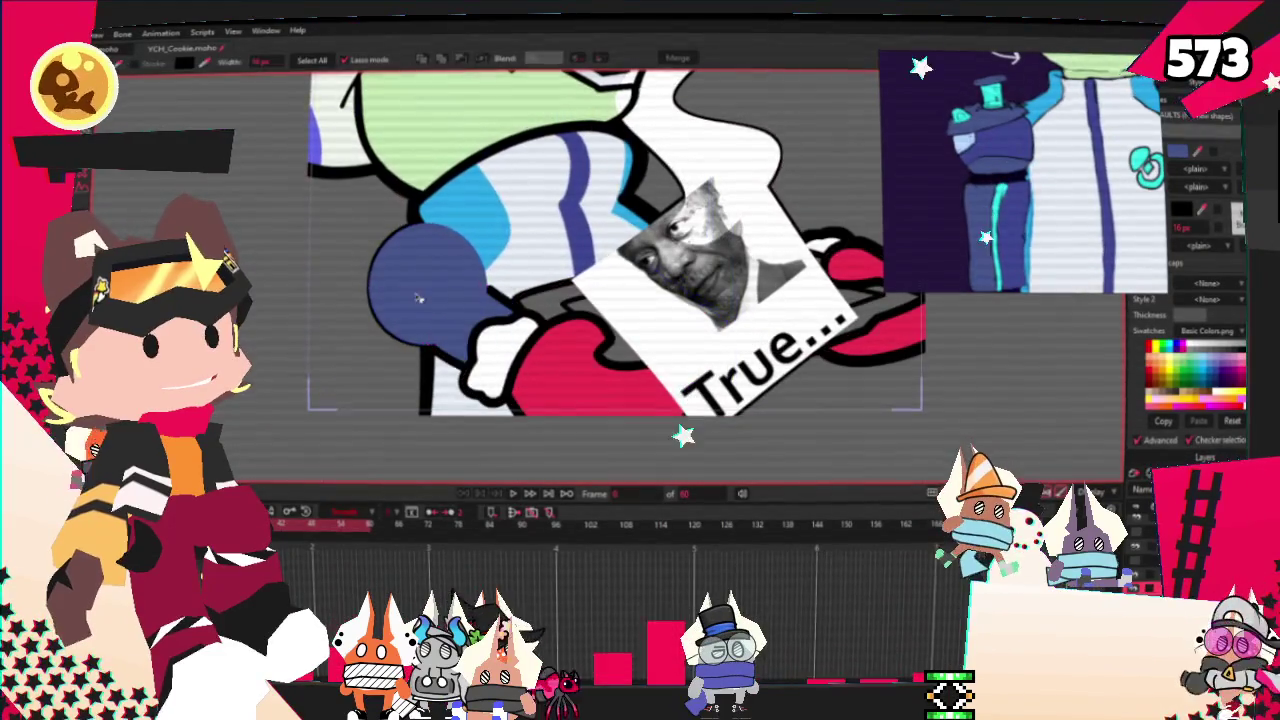
{"action": "scroll", "coordinate": [277, 222], "scroll_direction": "down", "scroll_amount": 2}
{"action": "key", "text": "t"}
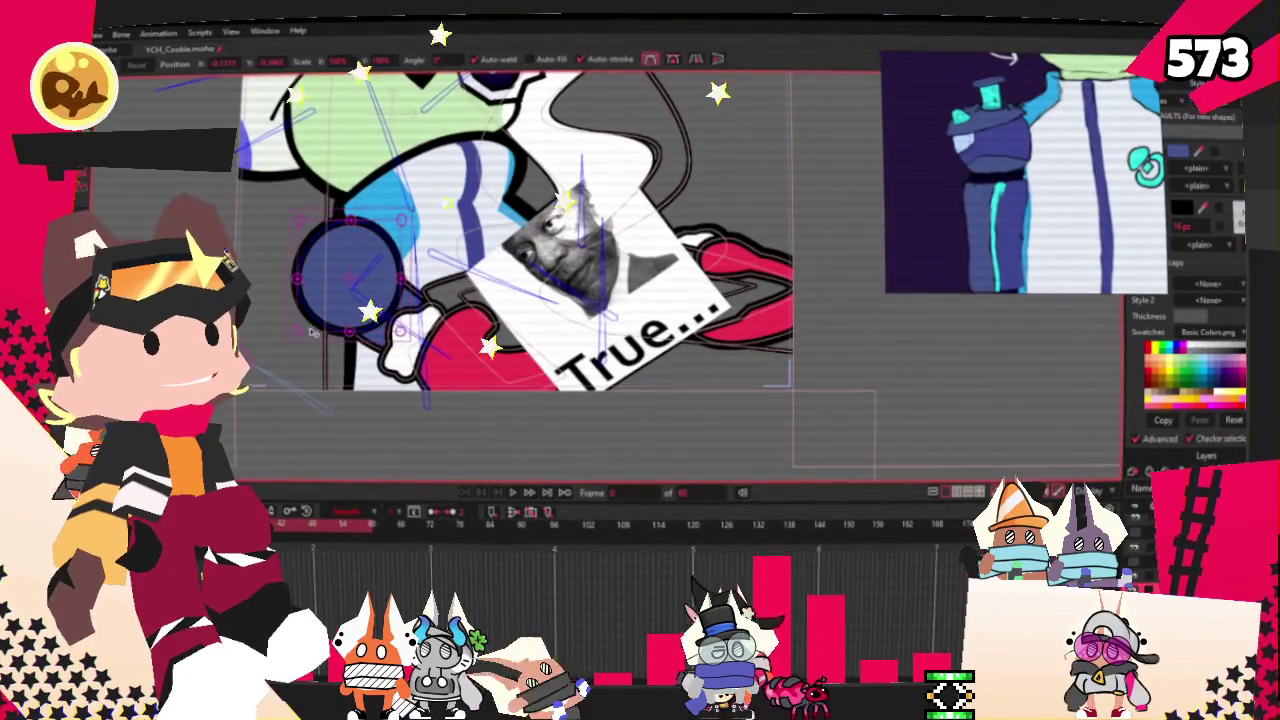
{"action": "left_click", "coordinate": [362, 287]}
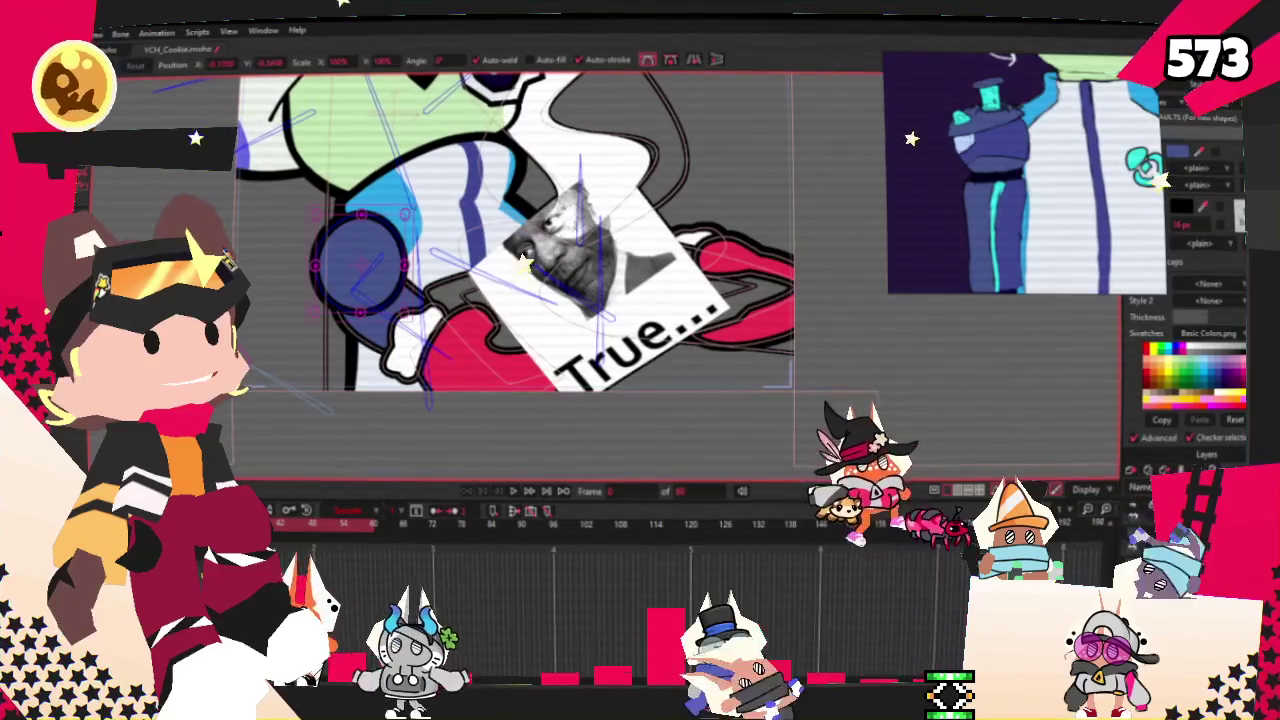
- Zoom around the new shoulder piece, switching between bone selection and point editing
{"action": "key", "text": "b"}
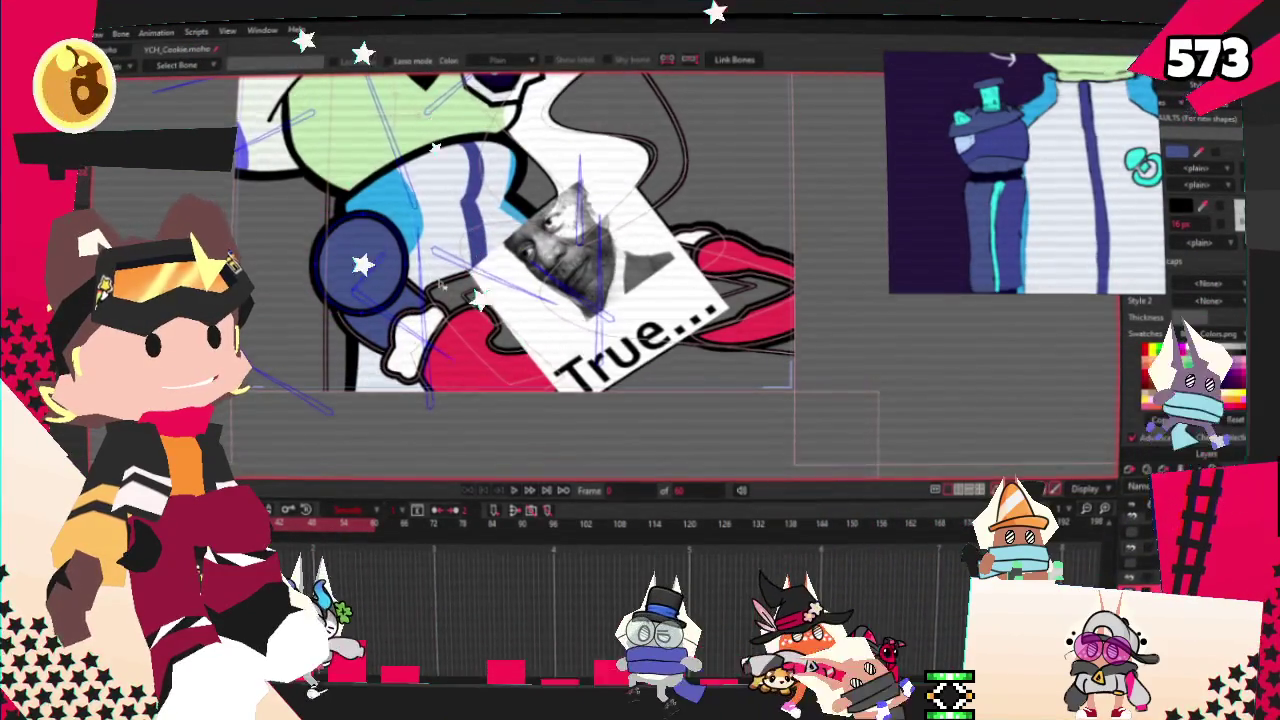
{"action": "scroll", "coordinate": [362, 258], "scroll_direction": "down", "scroll_amount": 5}
{"action": "scroll", "coordinate": [704, 318], "scroll_direction": "down", "scroll_amount": 3}
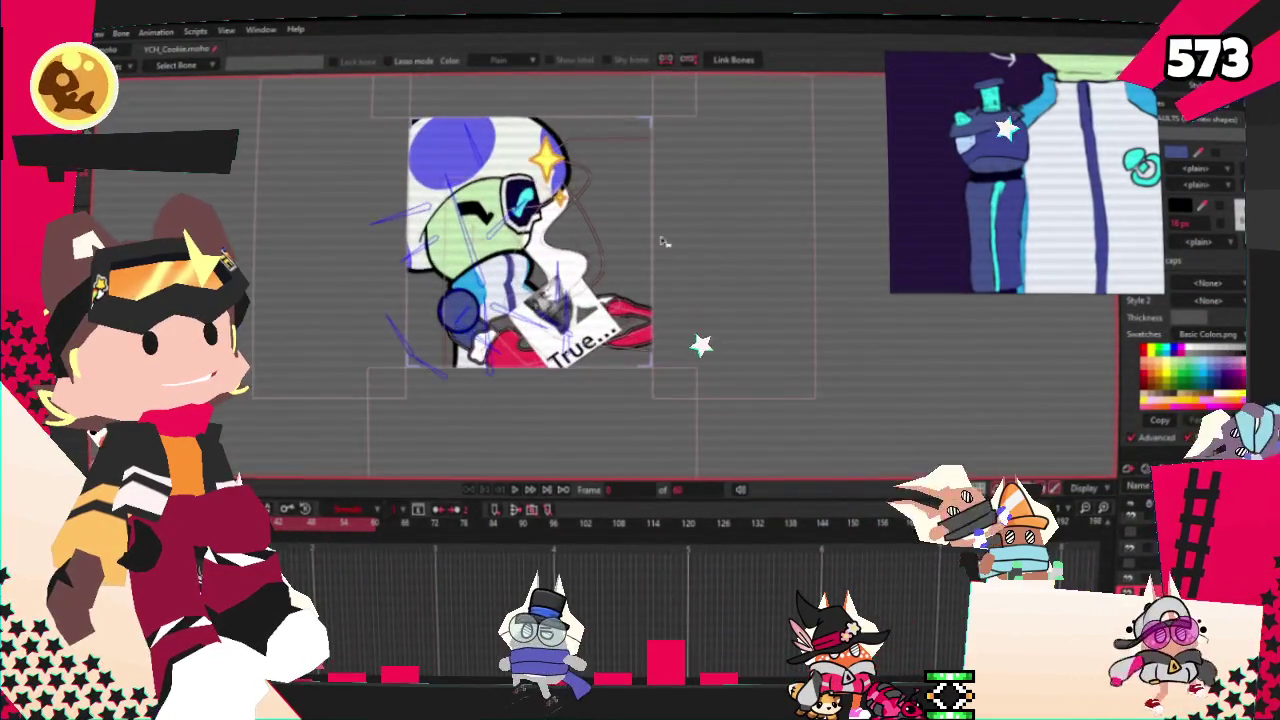
{"action": "scroll", "coordinate": [690, 272], "scroll_direction": "up", "scroll_amount": 2}
{"action": "scroll", "coordinate": [729, 230], "scroll_direction": "up", "scroll_amount": 3}
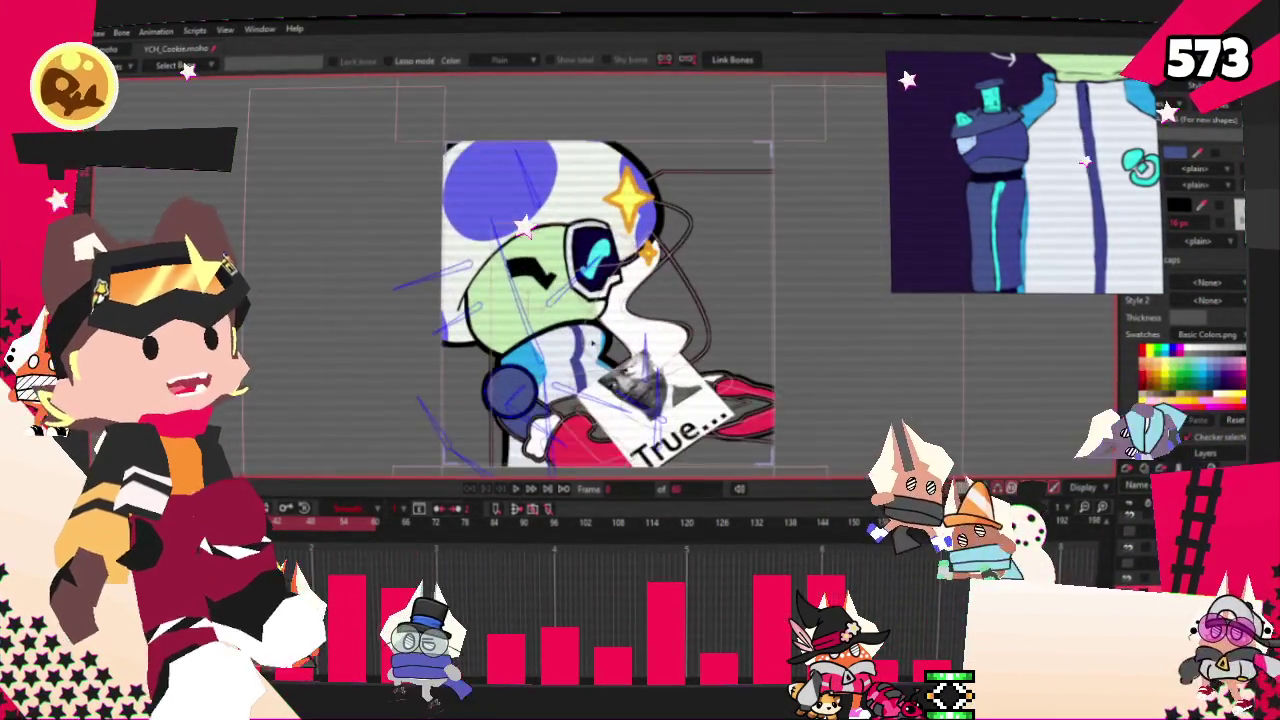
{"action": "key", "text": "g"}
{"action": "scroll", "coordinate": [460, 360], "scroll_direction": "up", "scroll_amount": 2}
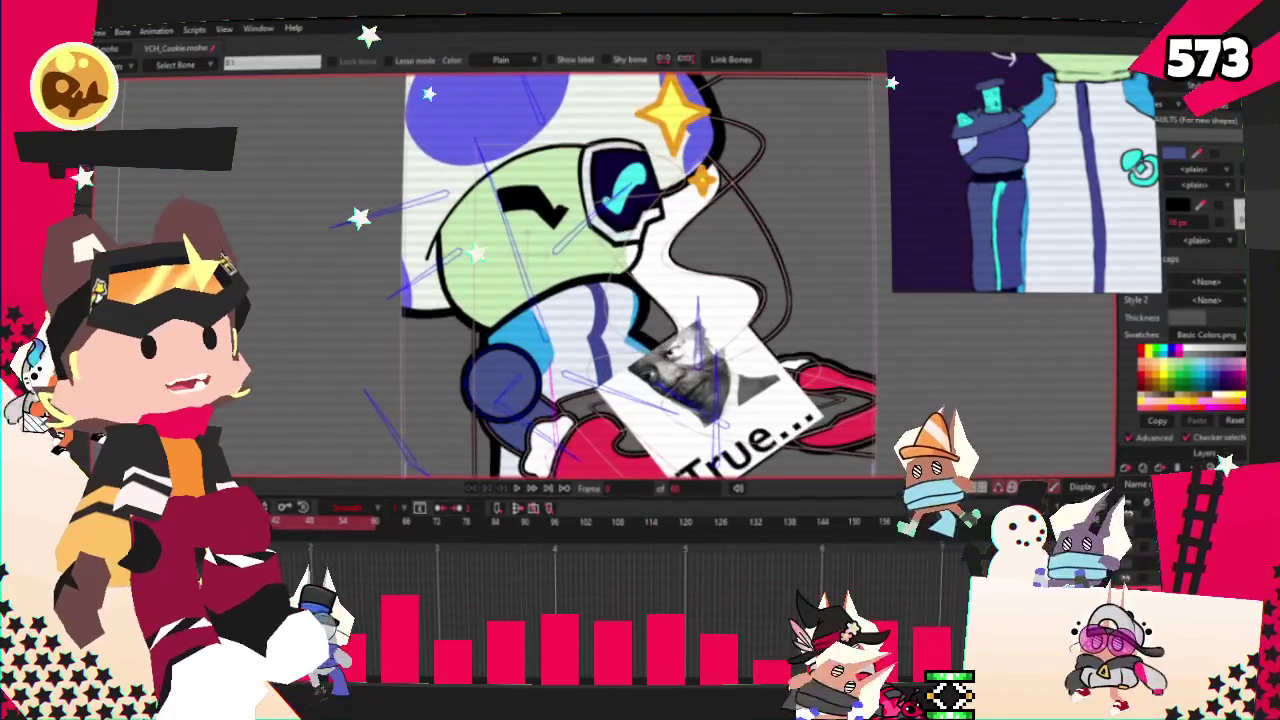
{"action": "scroll", "coordinate": [448, 350], "scroll_direction": "up", "scroll_amount": 2}
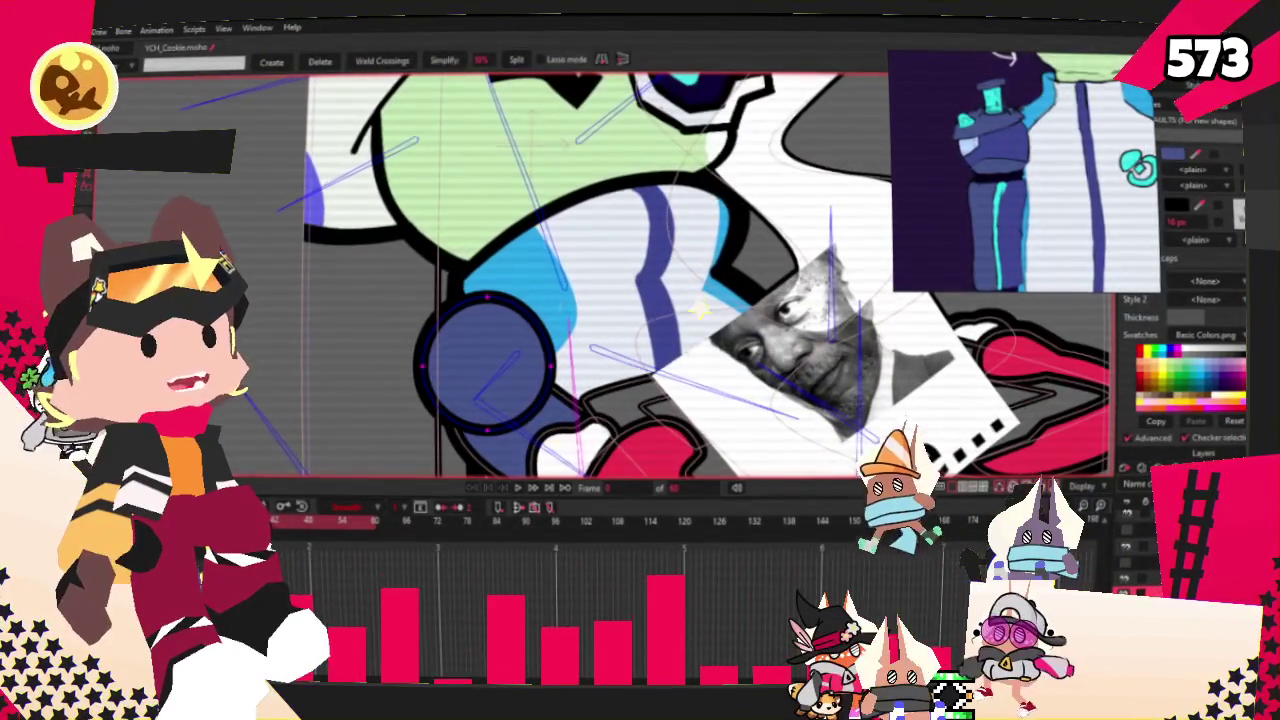
{"action": "key", "text": "i"}
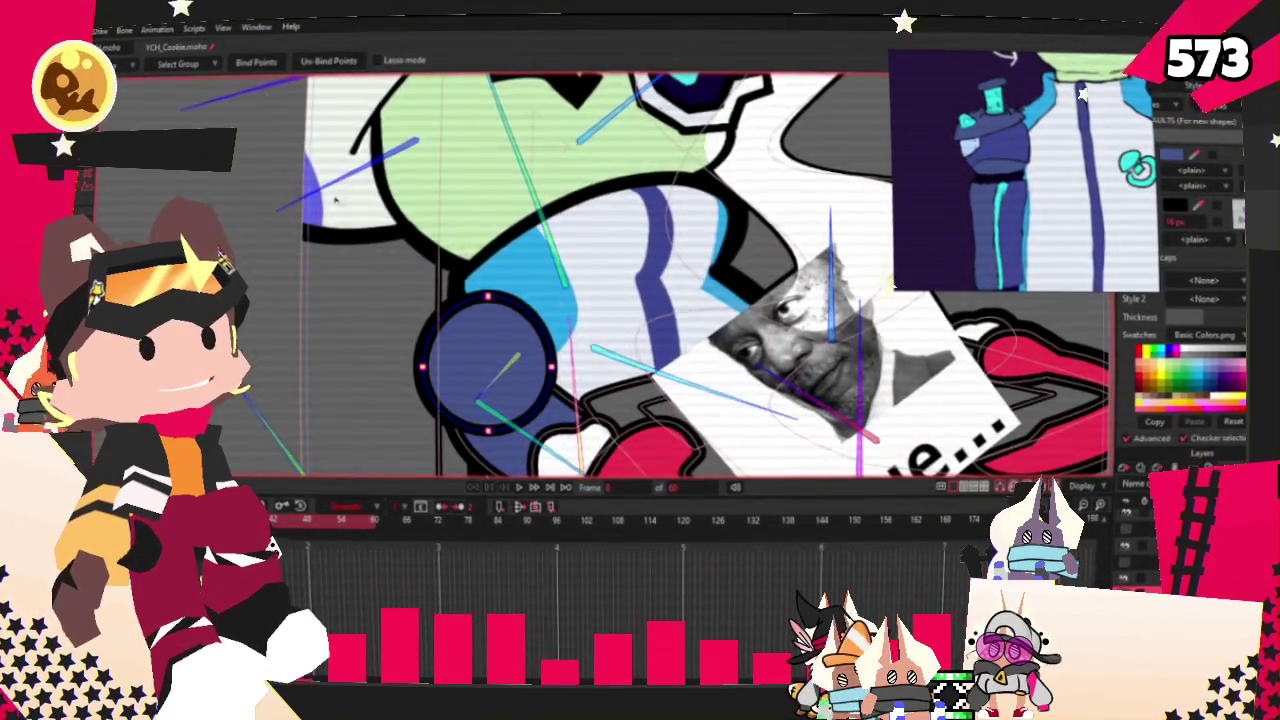
{"action": "scroll", "coordinate": [369, 262], "scroll_direction": "down", "scroll_amount": 2}
{"action": "key", "text": "g"}
{"action": "scroll", "coordinate": [470, 300], "scroll_direction": "up", "scroll_amount": 2}
{"action": "scroll", "coordinate": [470, 300], "scroll_direction": "up", "scroll_amount": 2}
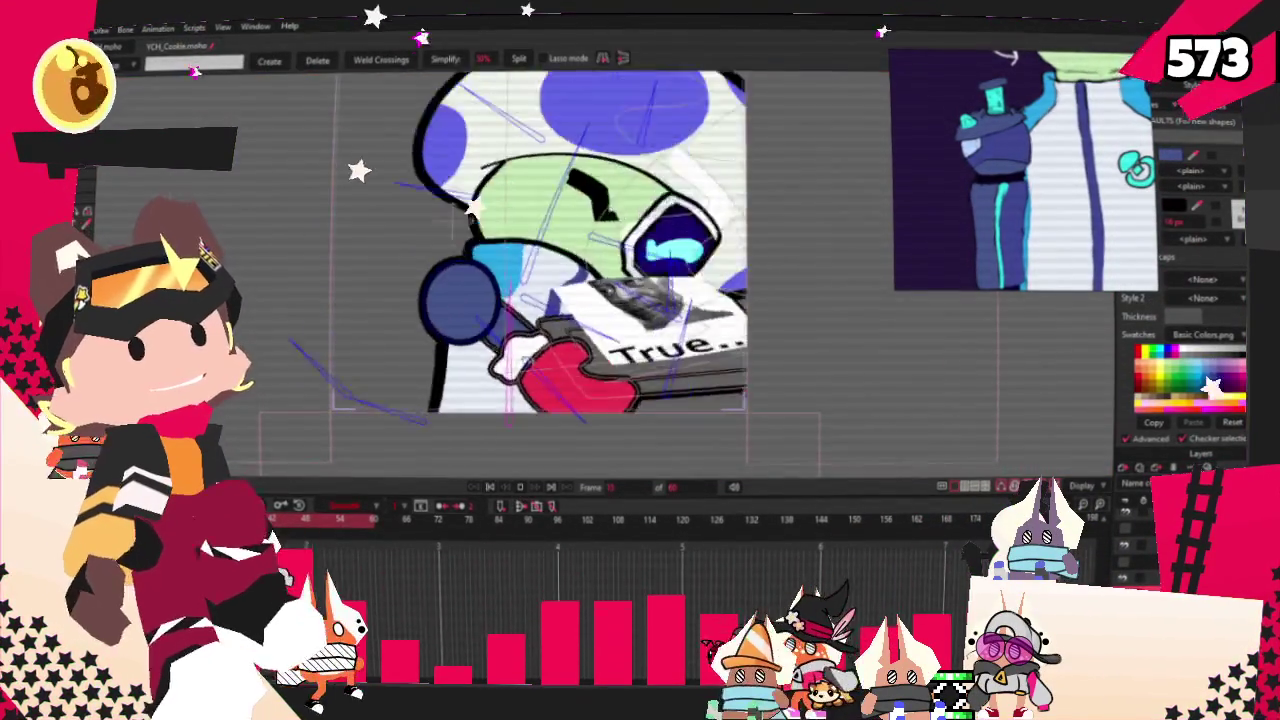
{"action": "scroll", "coordinate": [470, 330], "scroll_direction": "down", "scroll_amount": 2}
{"action": "scroll", "coordinate": [471, 378], "scroll_direction": "up", "scroll_amount": 3}
{"action": "scroll", "coordinate": [473, 380], "scroll_direction": "down", "scroll_amount": 3}
{"action": "scroll", "coordinate": [478, 300], "scroll_direction": "up", "scroll_amount": 2}
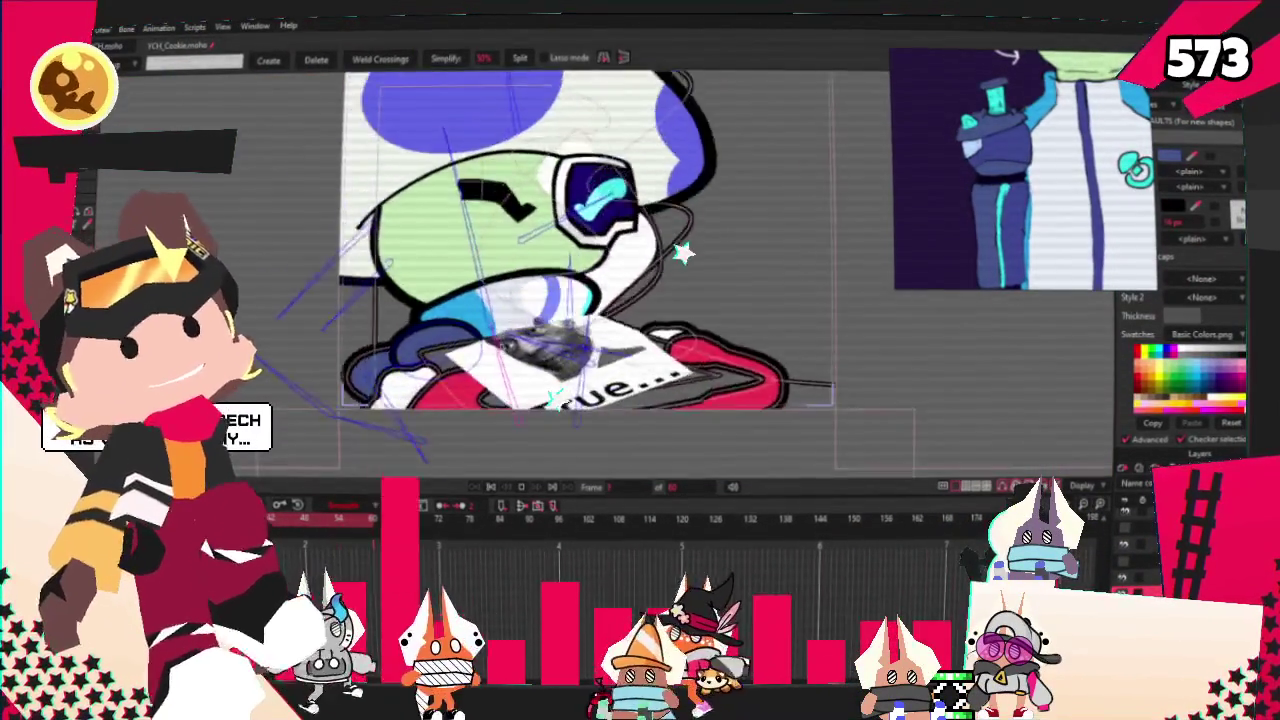
{"action": "scroll", "coordinate": [478, 208], "scroll_direction": "up", "scroll_amount": 1}
{"action": "left_click_drag", "start_coordinate": [485, 207], "coordinate": [437, 213]}
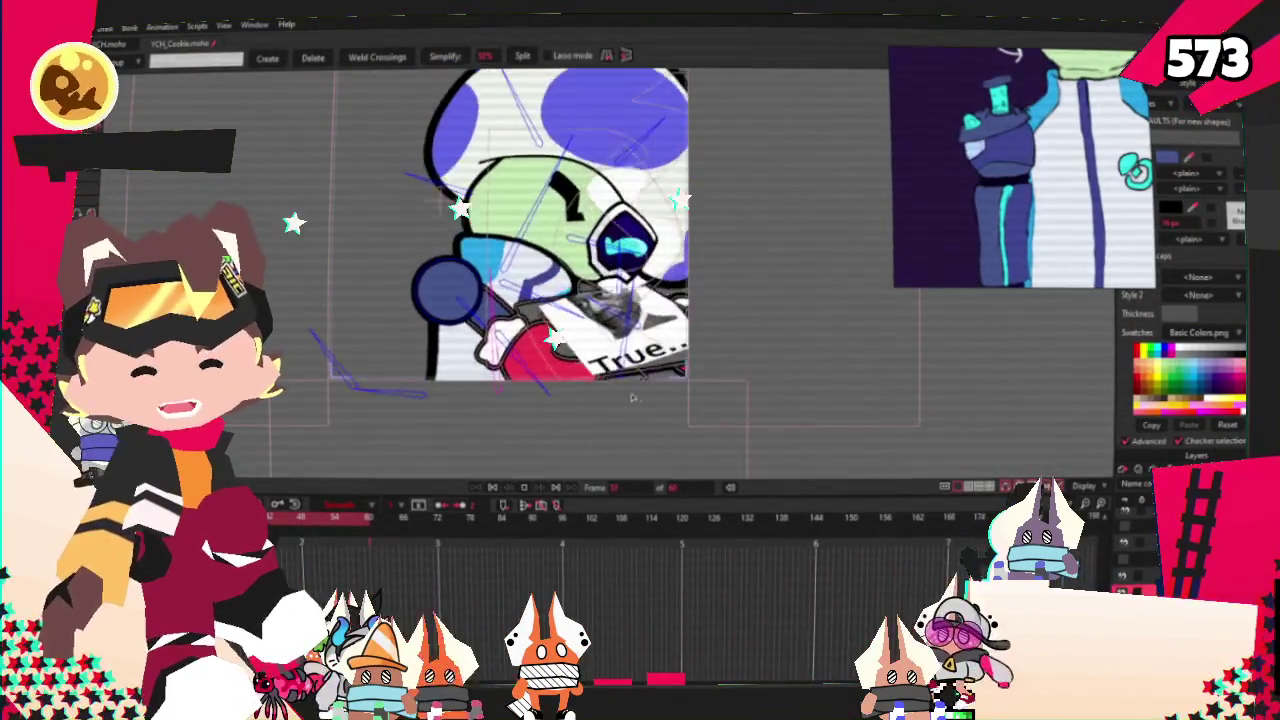
{"action": "scroll", "coordinate": [470, 300], "scroll_direction": "up", "scroll_amount": 2}
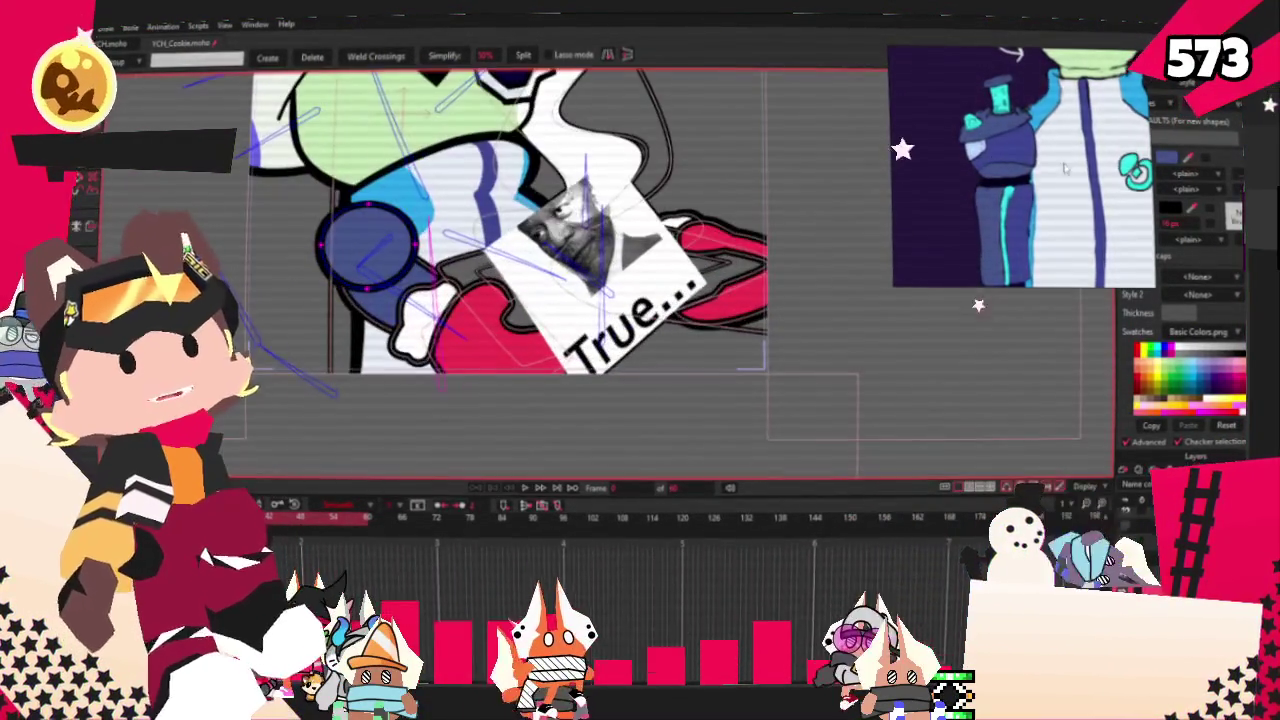
{"action": "scroll", "coordinate": [1047, 77], "scroll_direction": "up", "scroll_amount": 2}
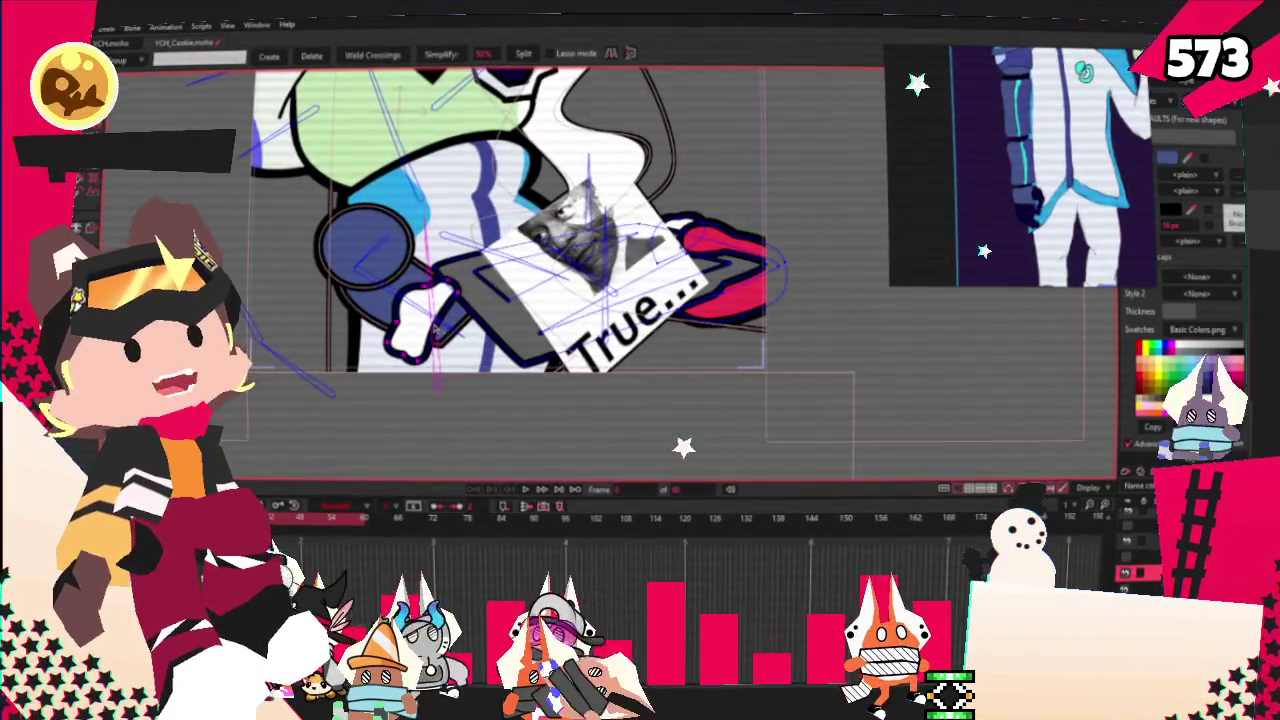
{"action": "scroll", "coordinate": [703, 236], "scroll_direction": "up", "scroll_amount": 2}
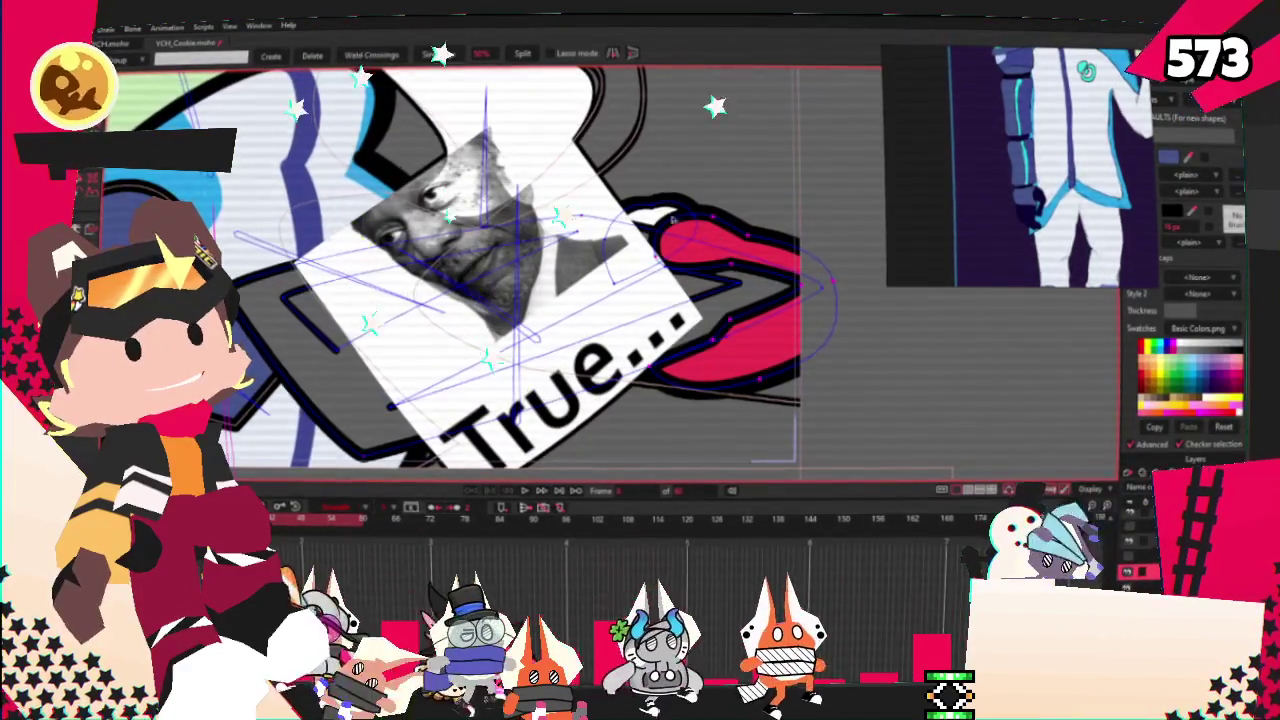
{"action": "key", "text": "ctrl+z"}
{"action": "scroll", "coordinate": [664, 213], "scroll_direction": "down", "scroll_amount": 3}
{"action": "scroll", "coordinate": [704, 320], "scroll_direction": "down", "scroll_amount": 1}
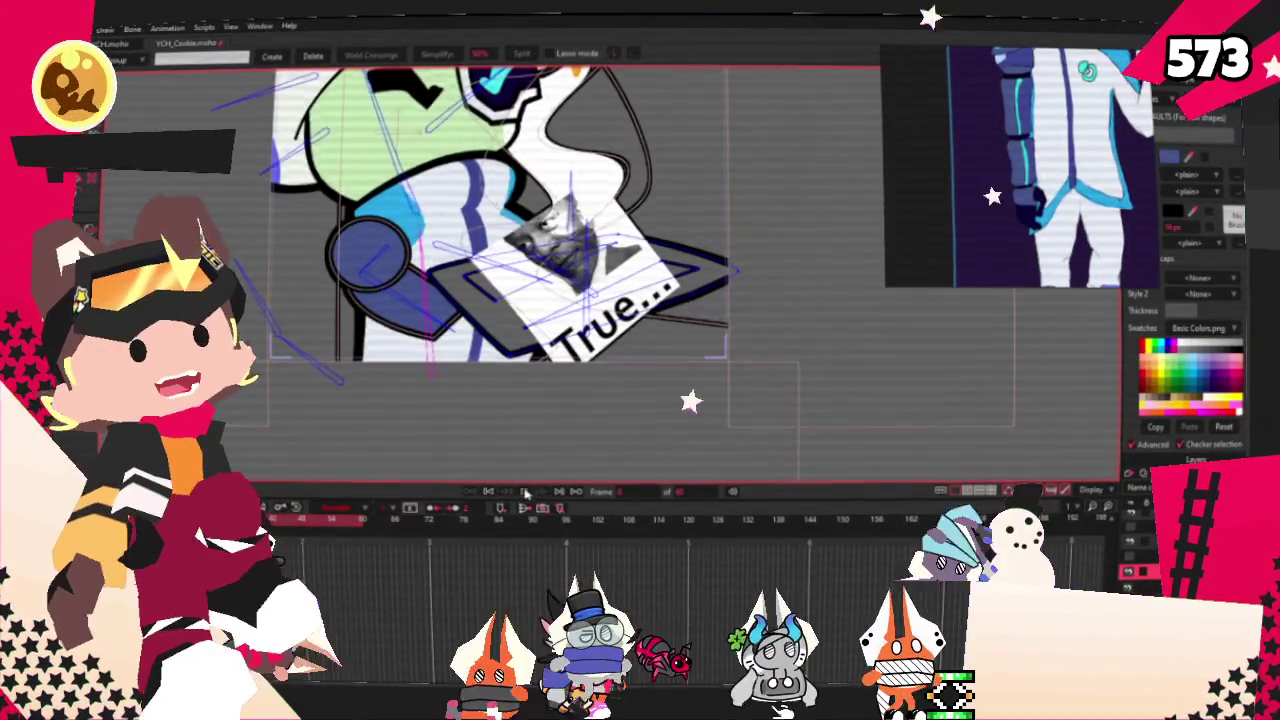
{"action": "scroll", "coordinate": [704, 320], "scroll_direction": "down", "scroll_amount": 1}
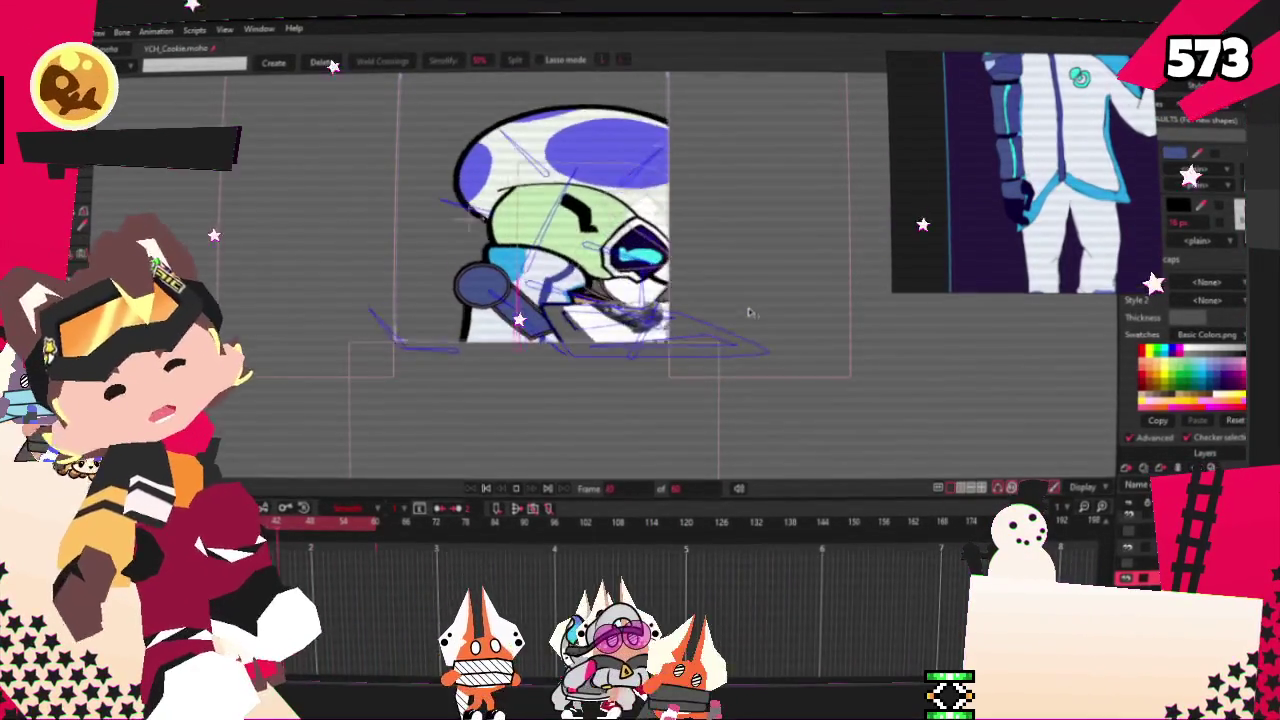
{"action": "left_click", "coordinate": [510, 482]}
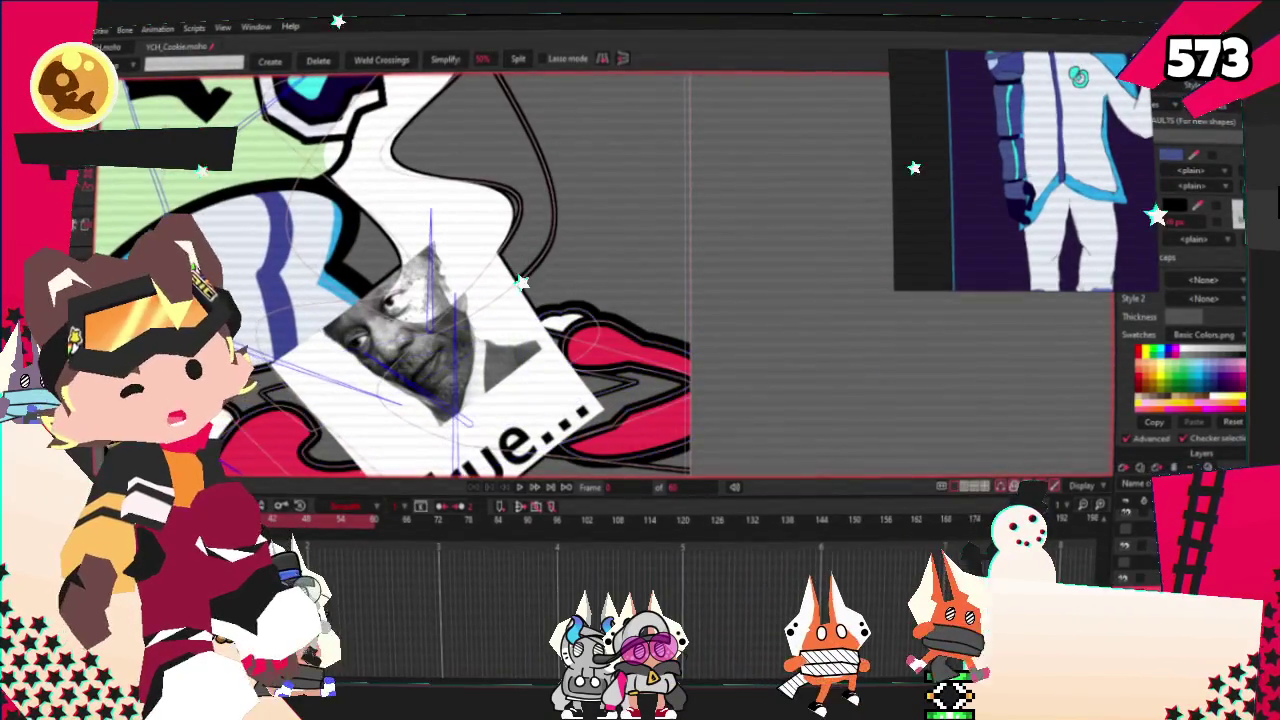
- Fill the shape beneath the tilted 'True...' card with dark blue instead of red, matching the sleeve
{"action": "left_click", "coordinate": [572, 485]}
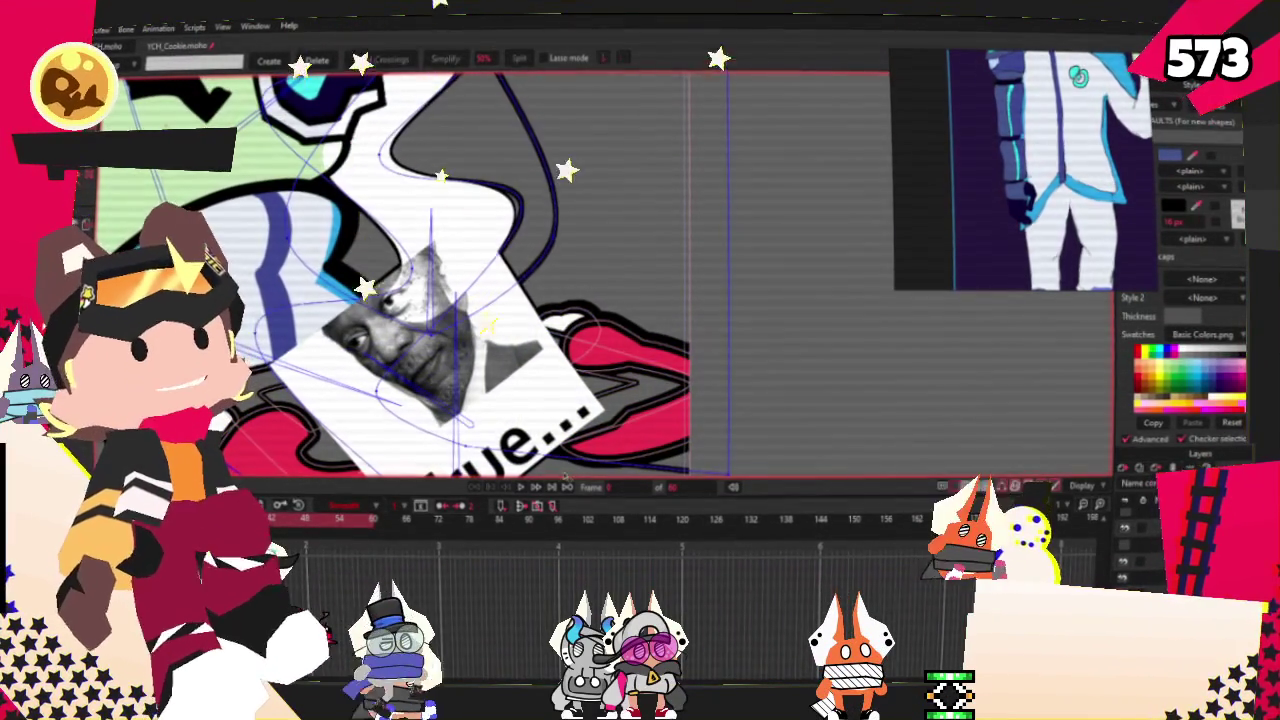
{"action": "left_click", "coordinate": [88, 203]}
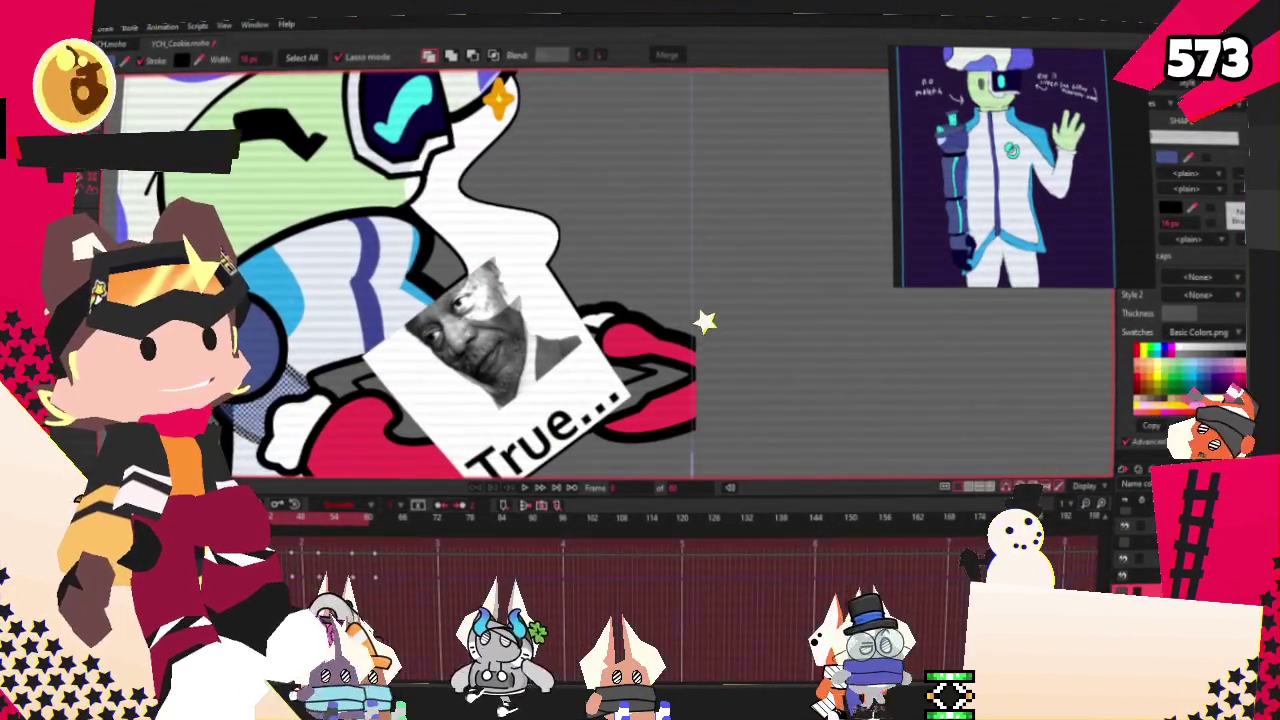
{"action": "left_click", "coordinate": [1125, 575]}
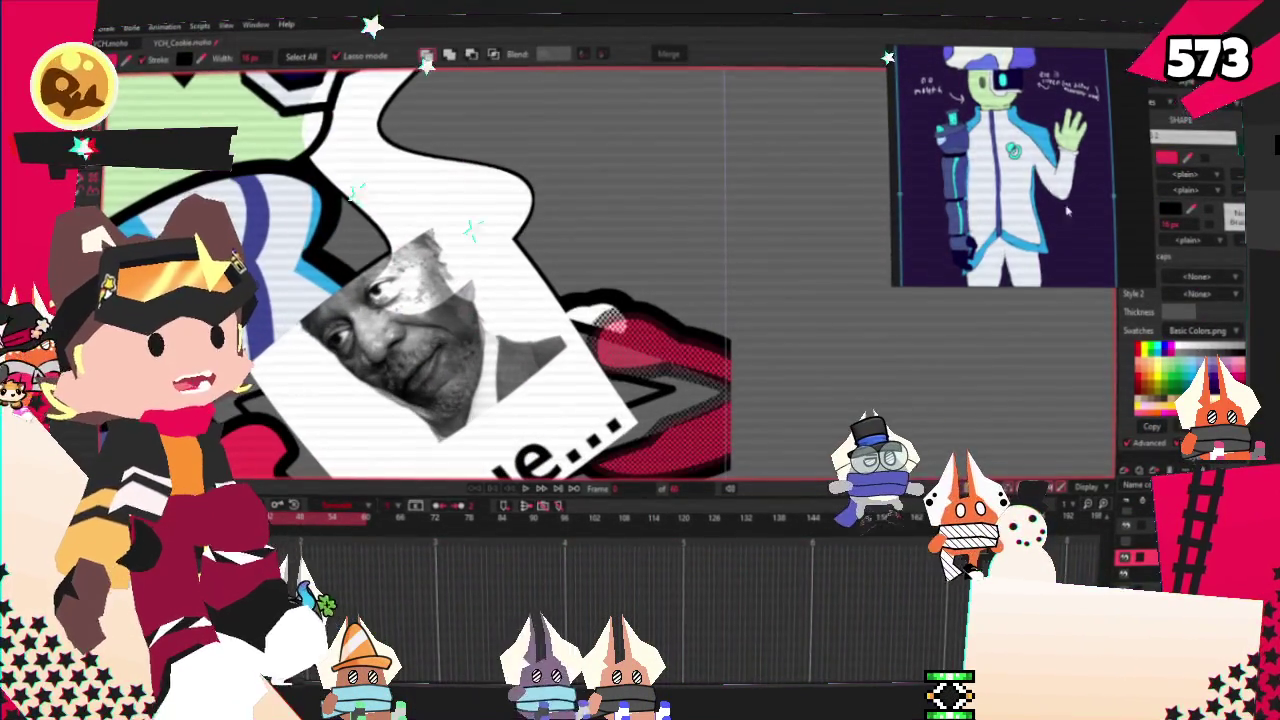
{"action": "scroll", "coordinate": [1108, 125], "scroll_direction": "up", "scroll_amount": 3}
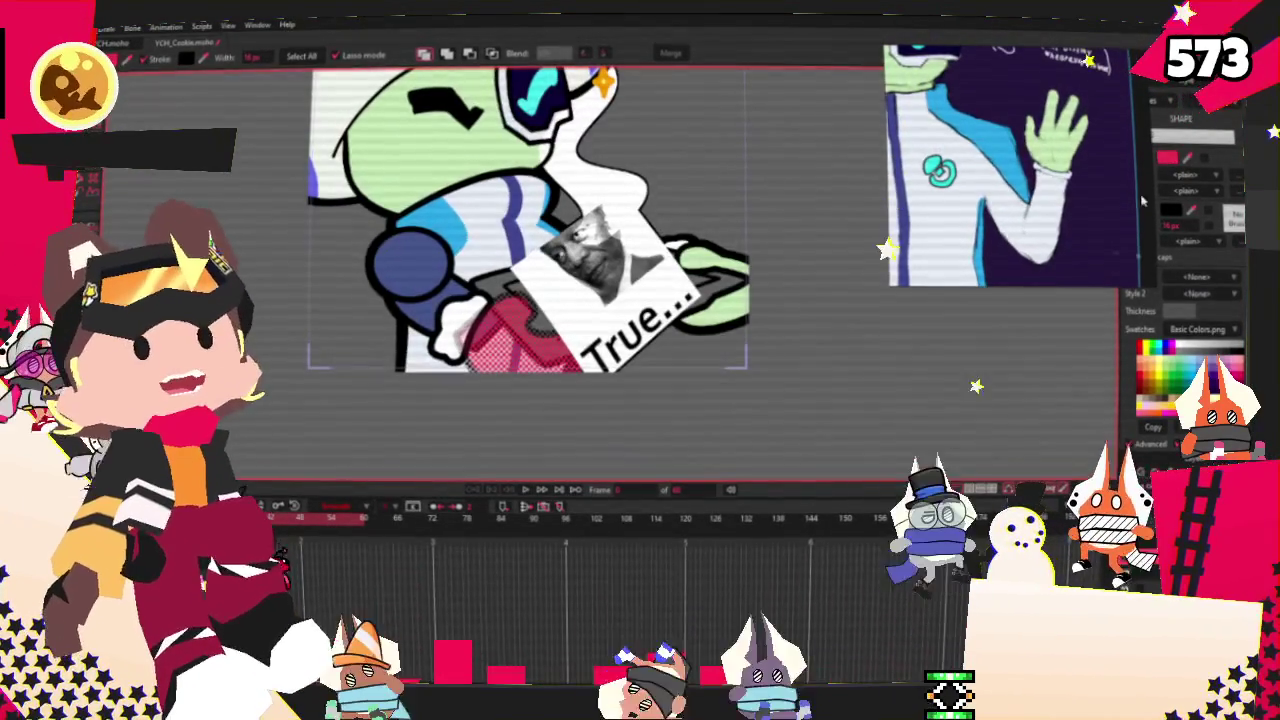
{"action": "scroll", "coordinate": [972, 242], "scroll_direction": "down", "scroll_amount": 3}
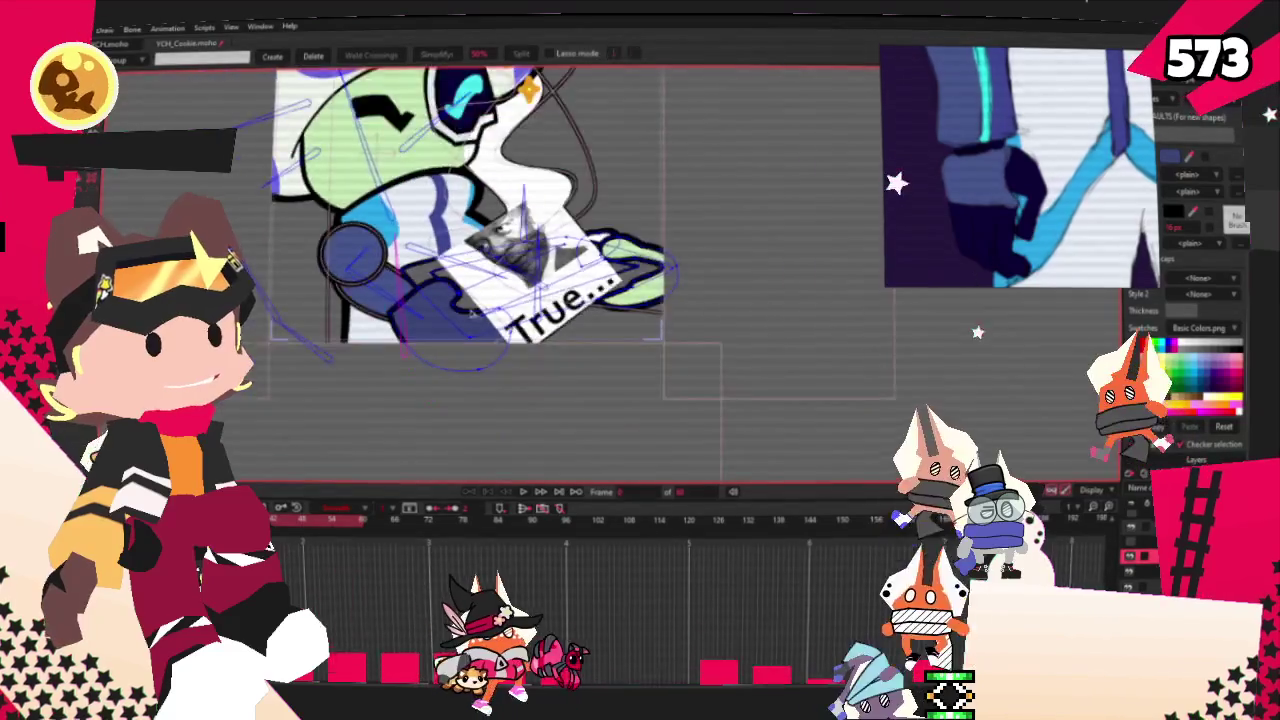
- Add points to the dark navy glove on the sign-holding hand
{"action": "key", "text": "f"}
{"action": "key", "text": "e"}
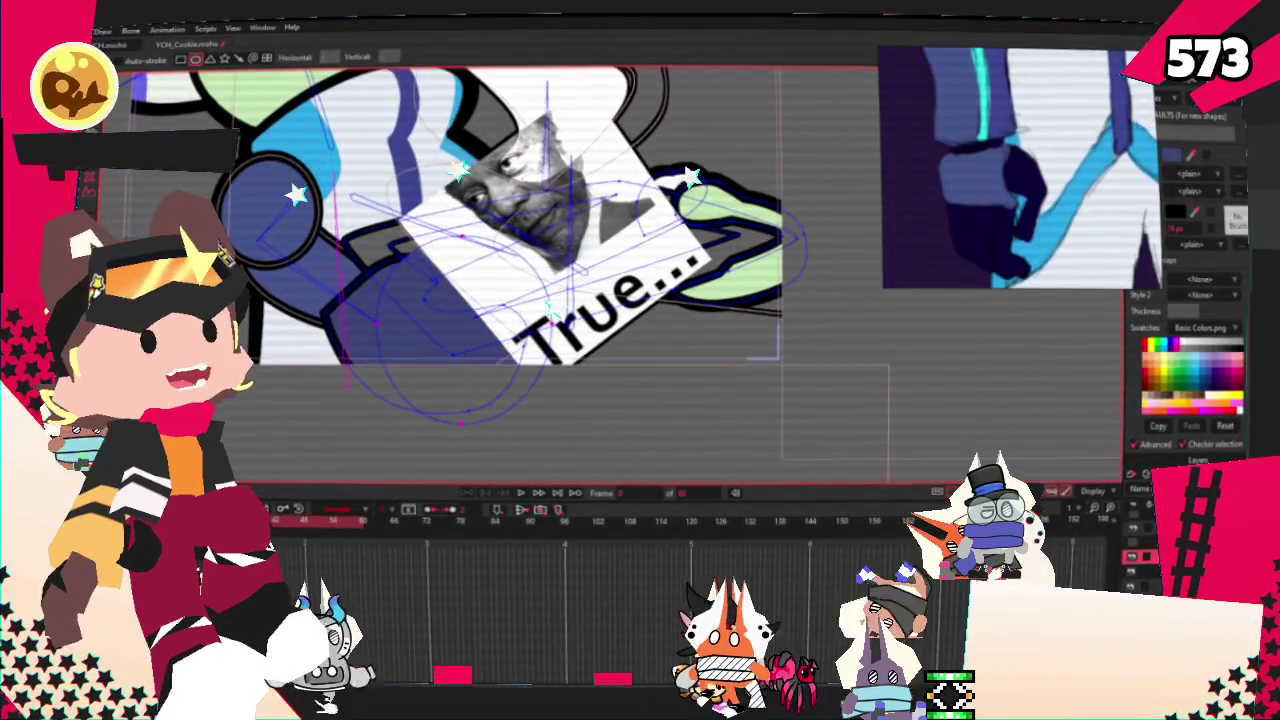
{"action": "key", "text": "q"}
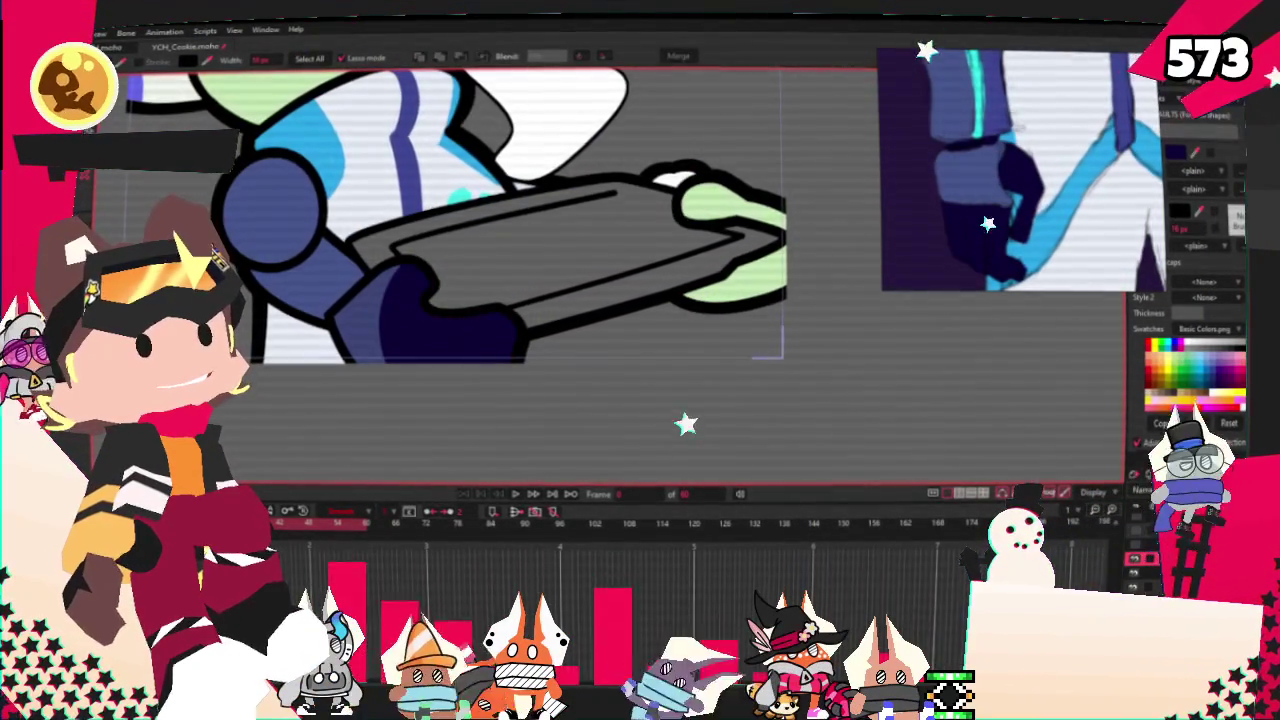
{"action": "key", "text": "a"}
{"action": "scroll", "coordinate": [450, 308], "scroll_direction": "up", "scroll_amount": 3}
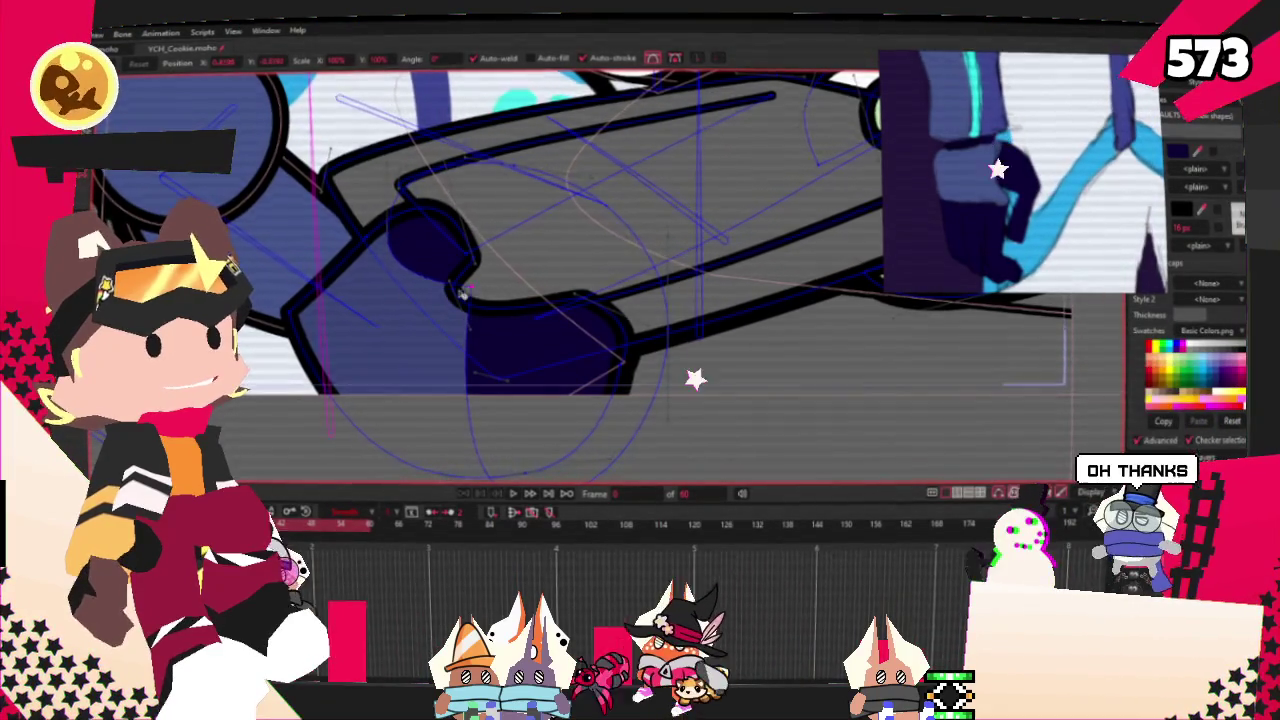
{"action": "scroll", "coordinate": [462, 292], "scroll_direction": "down", "scroll_amount": 2}
{"action": "scroll", "coordinate": [455, 282], "scroll_direction": "down", "scroll_amount": 1}
- Adjust the glove's point curvature and positions so its fingers grip the card
{"action": "key", "text": "c"}
{"action": "scroll", "coordinate": [540, 340], "scroll_direction": "up", "scroll_amount": 2}
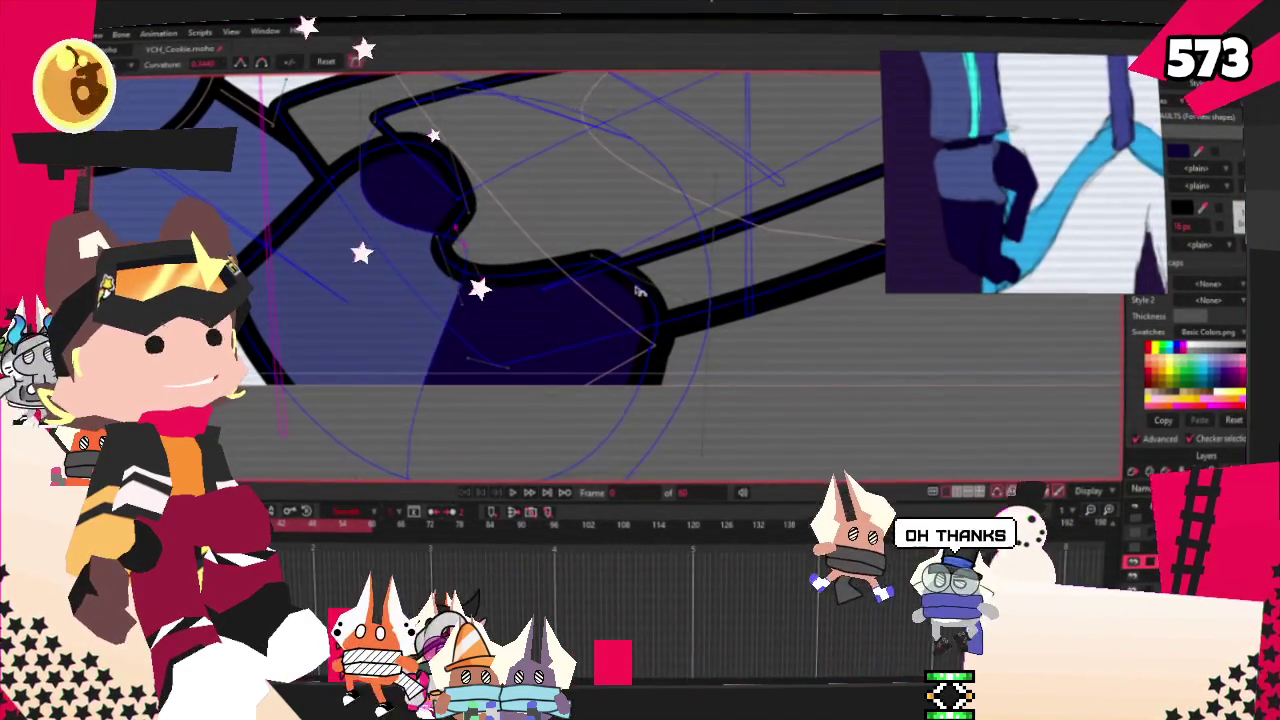
{"action": "scroll", "coordinate": [464, 245], "scroll_direction": "down", "scroll_amount": 2}
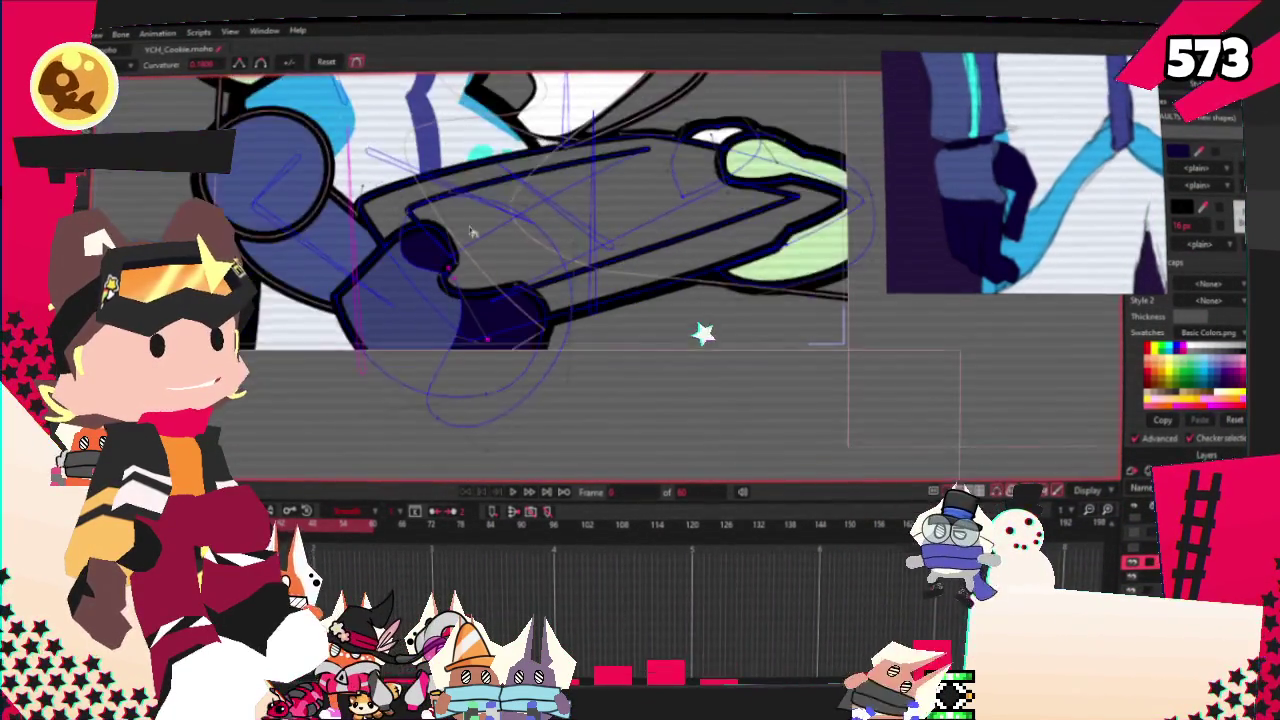
{"action": "scroll", "coordinate": [464, 245], "scroll_direction": "up", "scroll_amount": 2}
{"action": "key", "text": "t"}
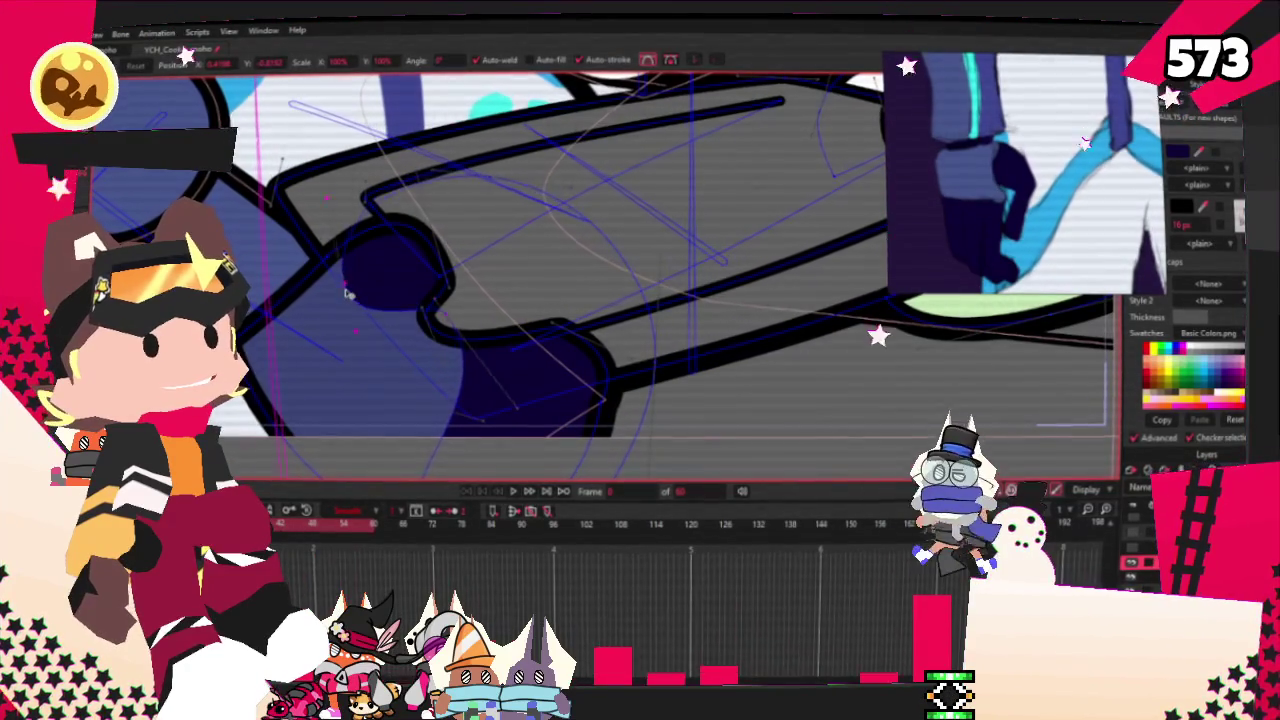
{"action": "scroll", "coordinate": [333, 218], "scroll_direction": "down", "scroll_amount": 3}
{"action": "scroll", "coordinate": [333, 218], "scroll_direction": "up", "scroll_amount": 2}
{"action": "key", "text": "g"}
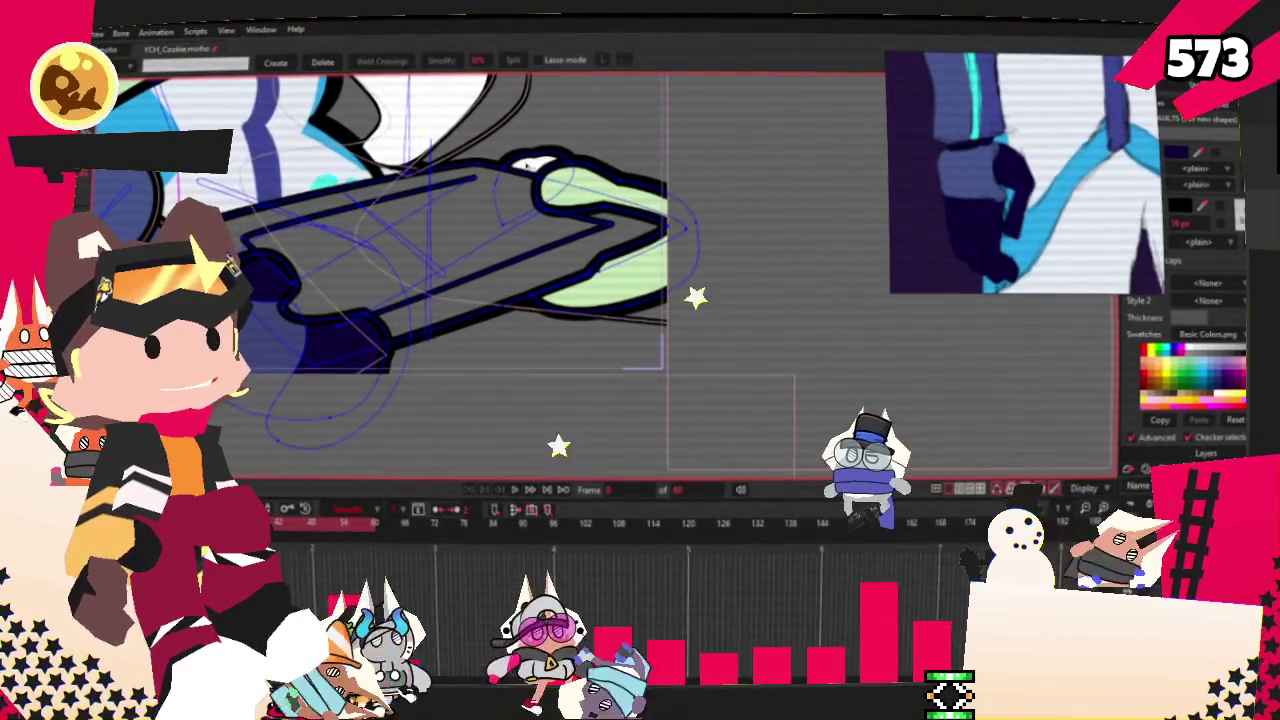
- Bind the glove's points to the arm bone and play back to check it follows
{"action": "left_click", "coordinate": [523, 490]}
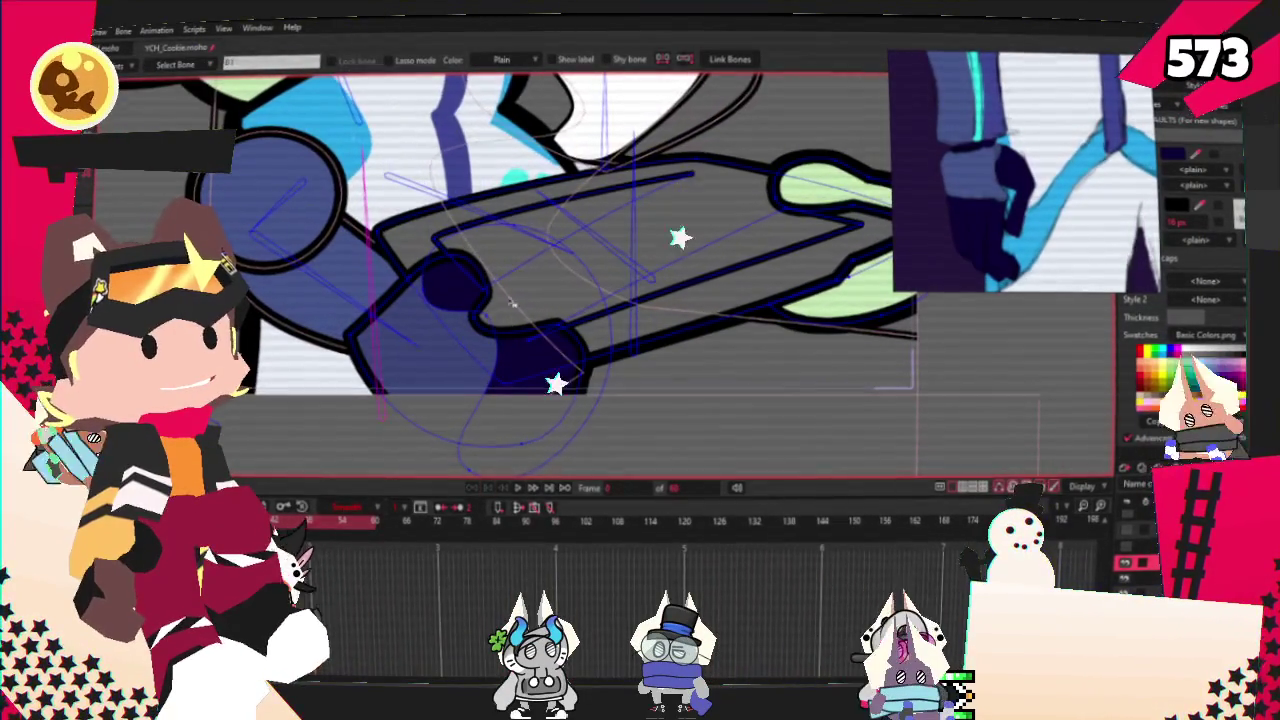
{"action": "left_click", "coordinate": [880, 290]}
{"action": "key", "text": "i"}
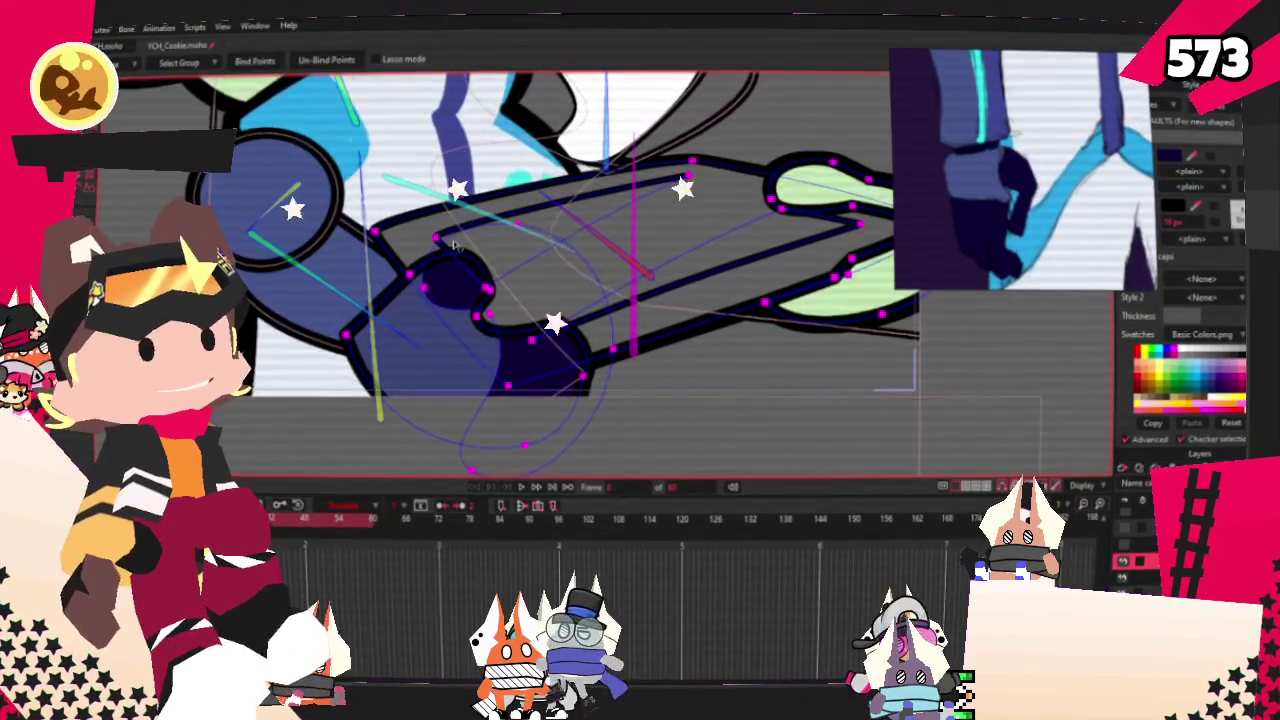
{"action": "scroll", "coordinate": [430, 226], "scroll_direction": "down", "scroll_amount": 3}
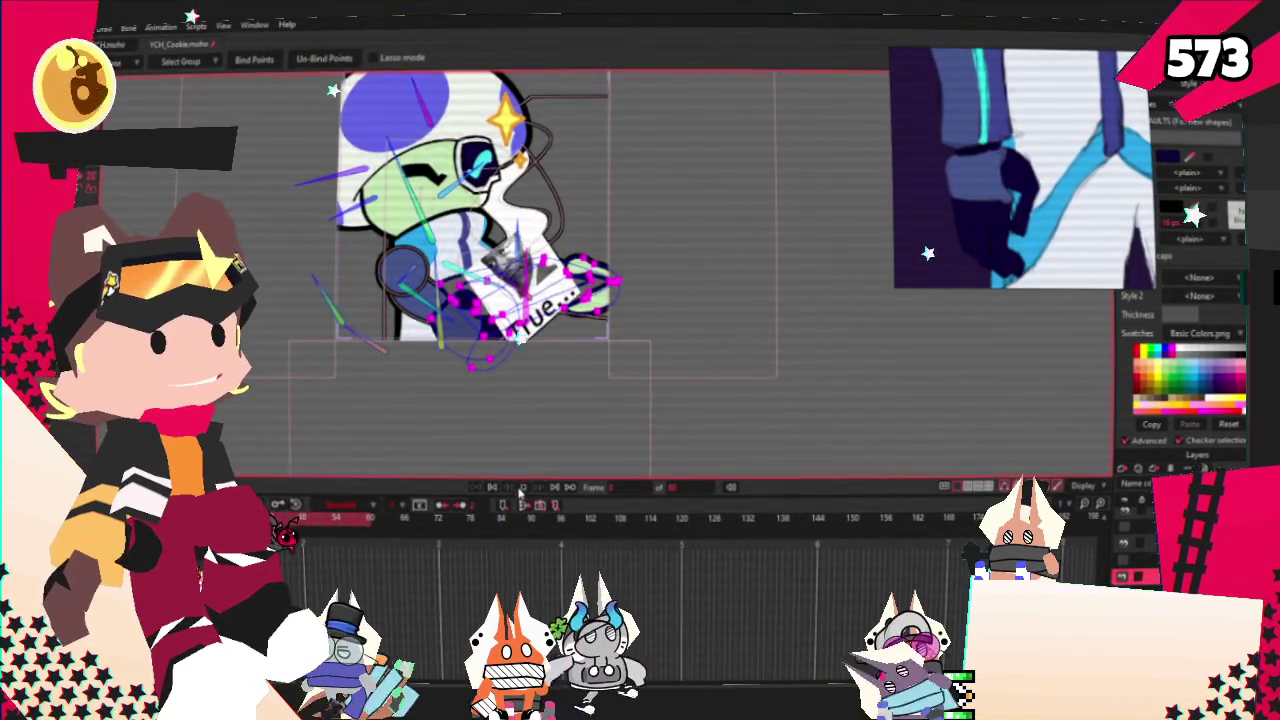
{"action": "left_click", "coordinate": [521, 488]}
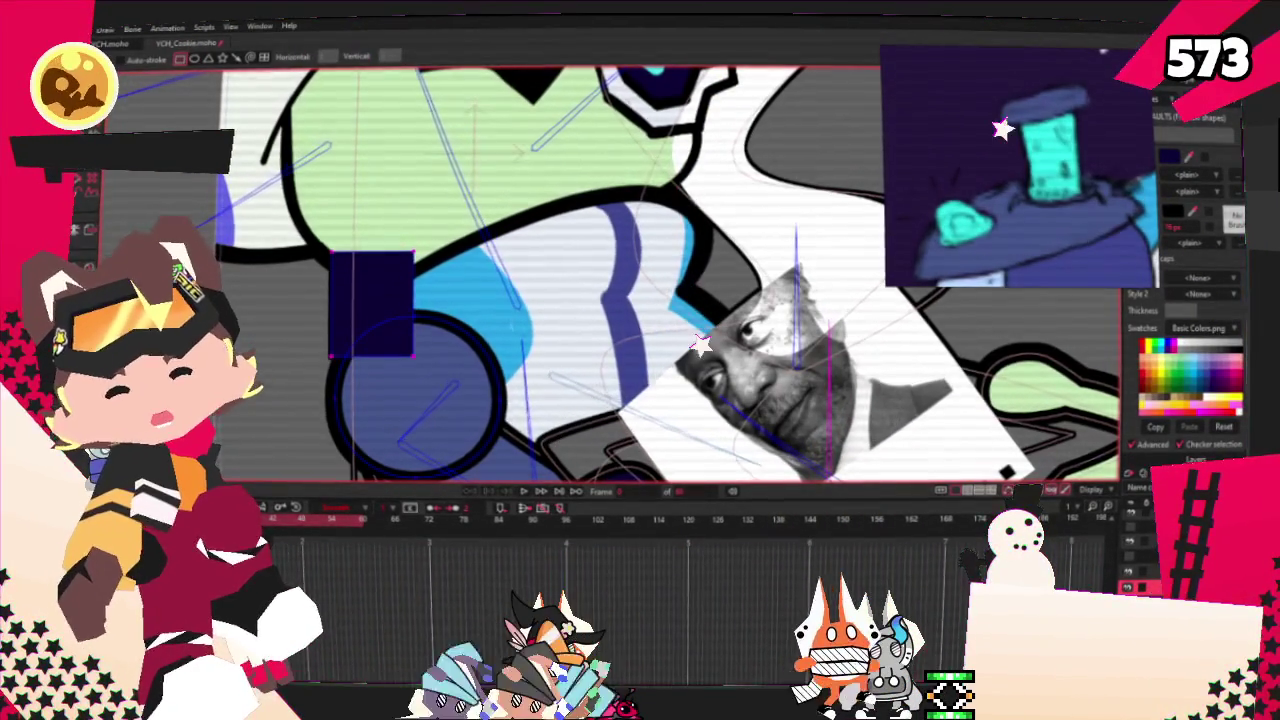
- Tilt the cyan shoulder rectangle into an angled shoulder pad
{"action": "left_click", "coordinate": [370, 273]}
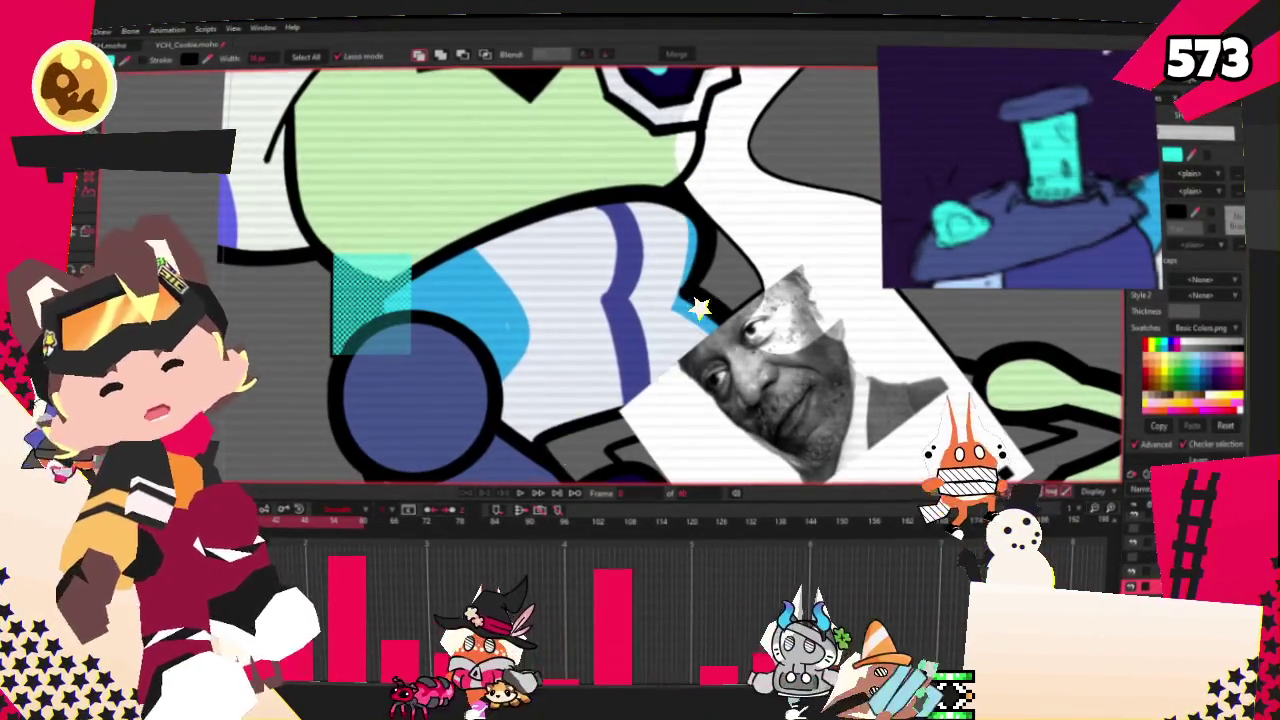
{"action": "key", "text": "t"}
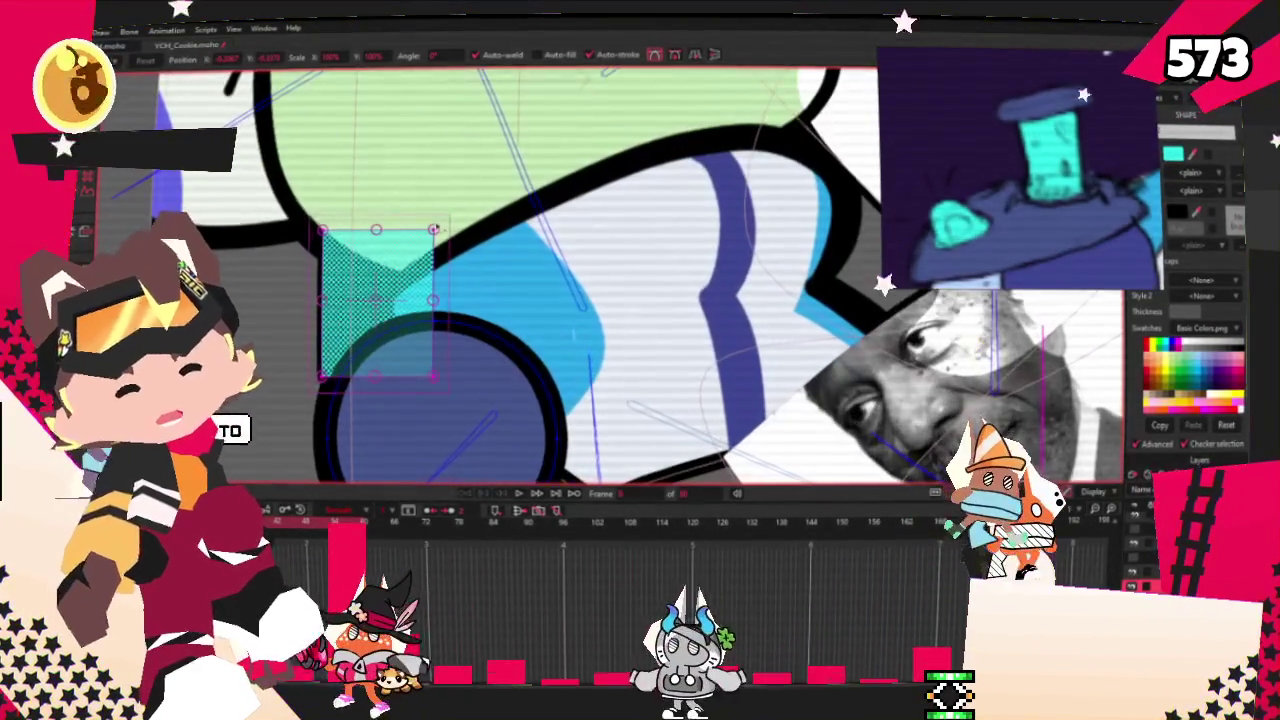
{"action": "left_click_drag", "start_coordinate": [520, 300], "coordinate": [521, 357]}
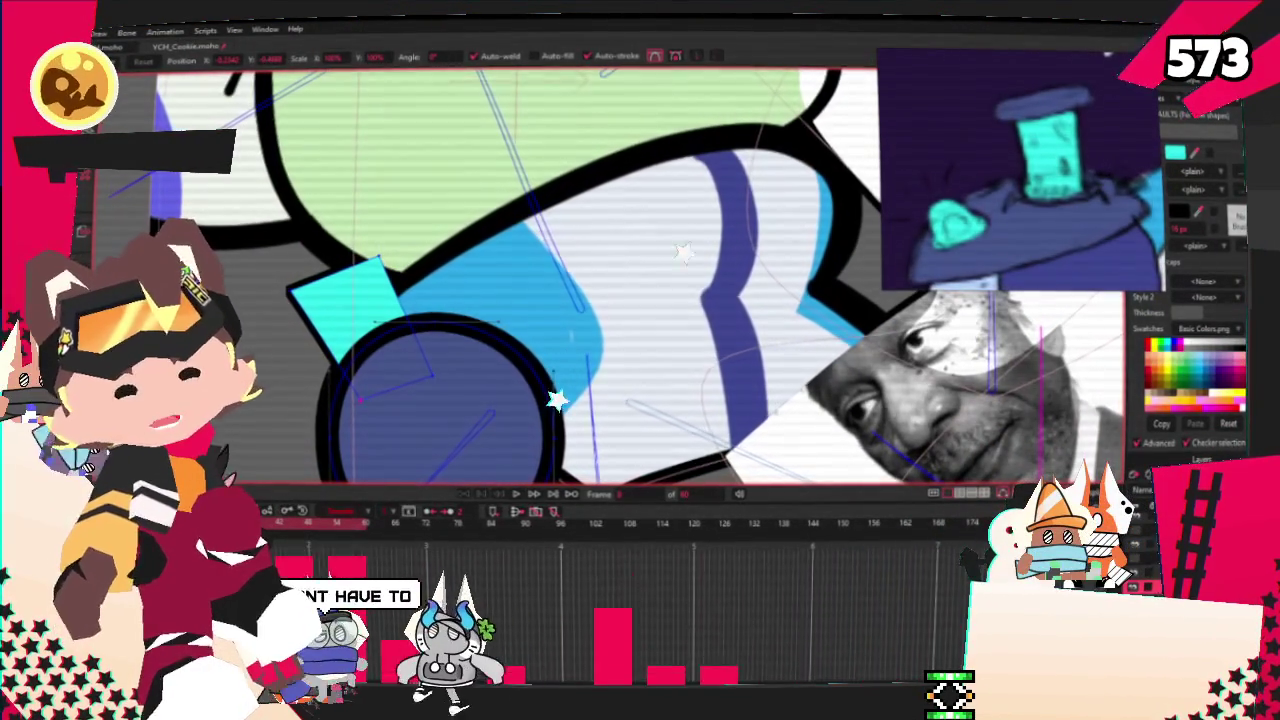
{"action": "scroll", "coordinate": [705, 318], "scroll_direction": "down", "scroll_amount": 3}
{"action": "scroll", "coordinate": [450, 350], "scroll_direction": "up", "scroll_amount": 5}
- Add a cyan spike left of the circle and a dark blue band along the pad's top
{"action": "key", "text": "a"}
{"action": "left_click_drag", "start_coordinate": [310, 407], "coordinate": [308, 403]}
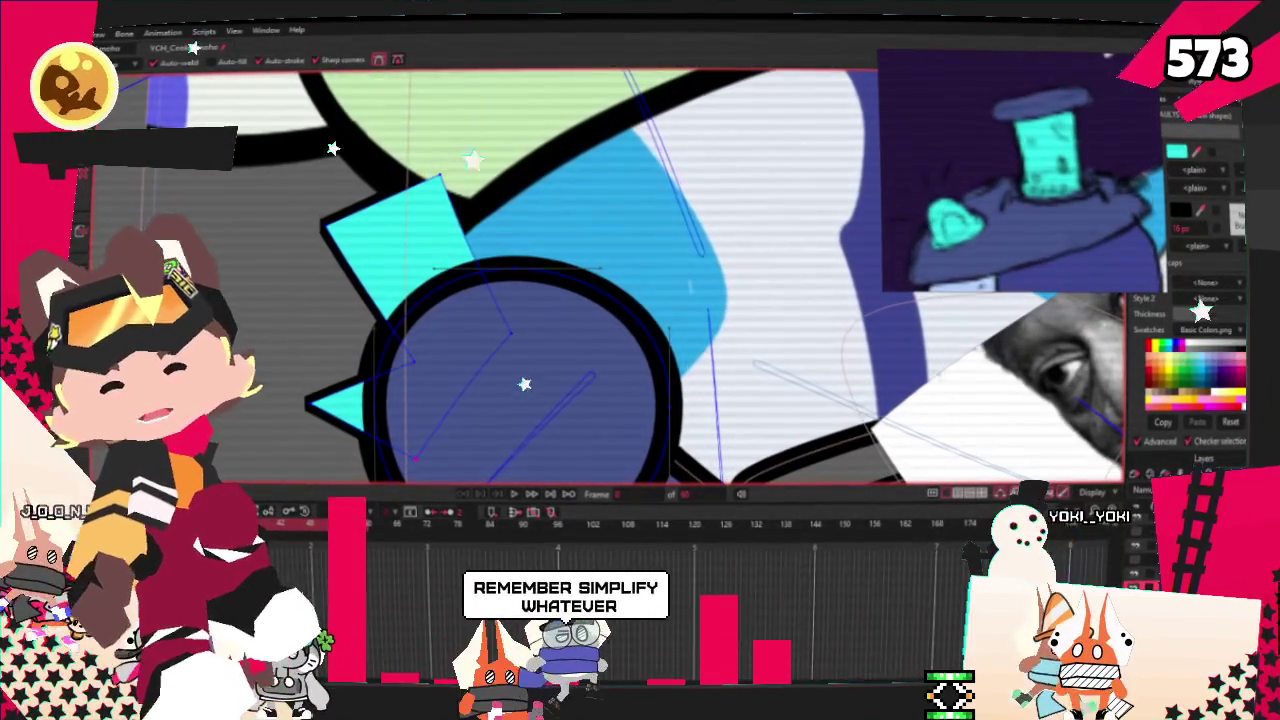
{"action": "key", "text": "c"}
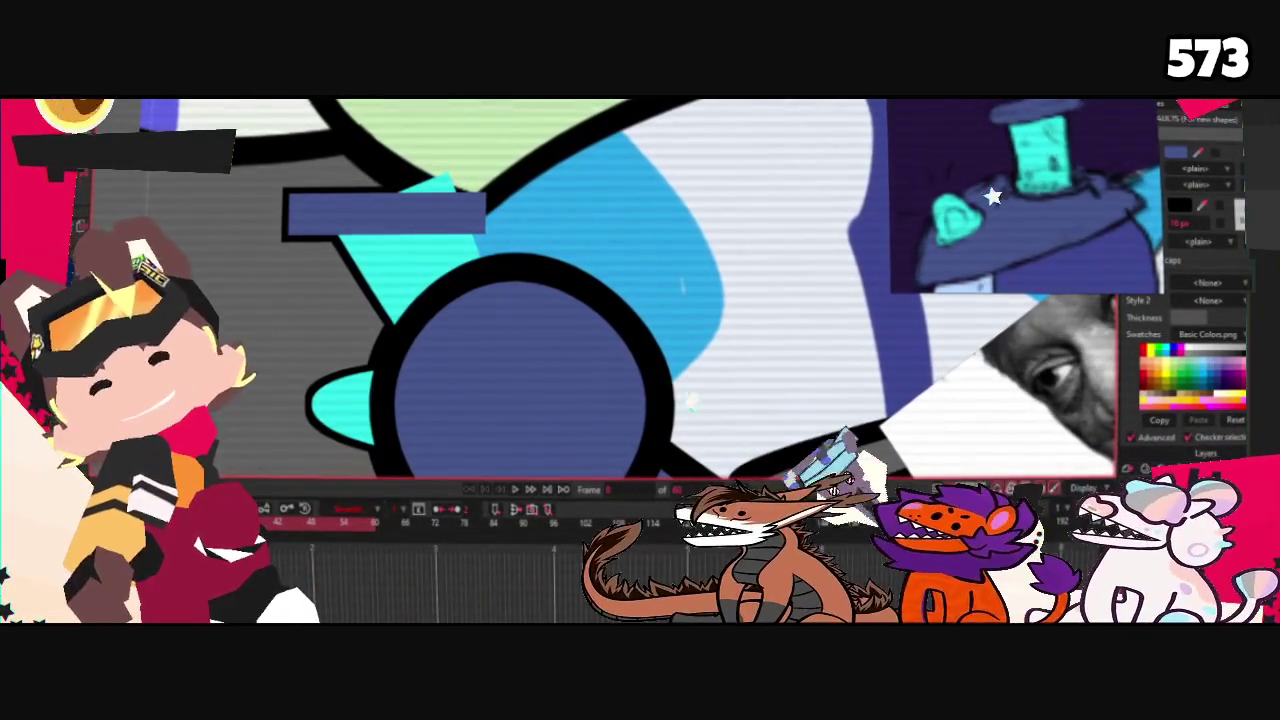
{"action": "left_click", "coordinate": [520, 278]}
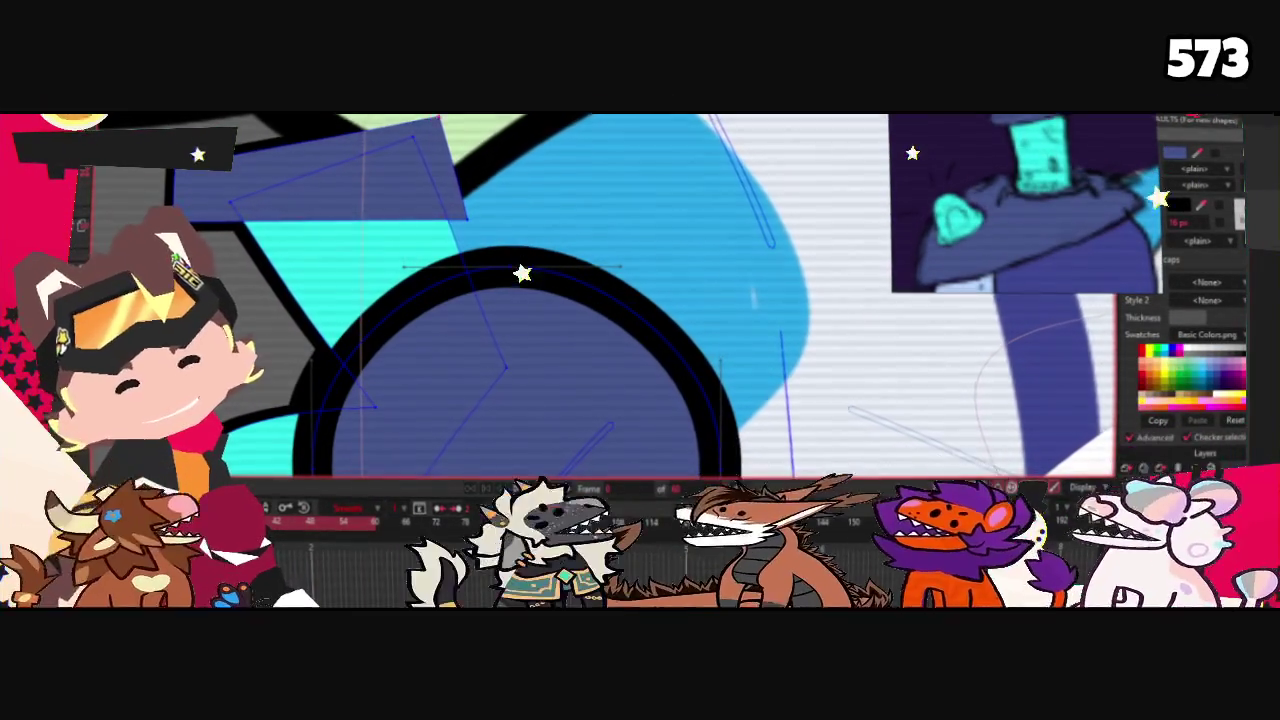
{"action": "left_click_drag", "start_coordinate": [303, 236], "coordinate": [413, 198]}
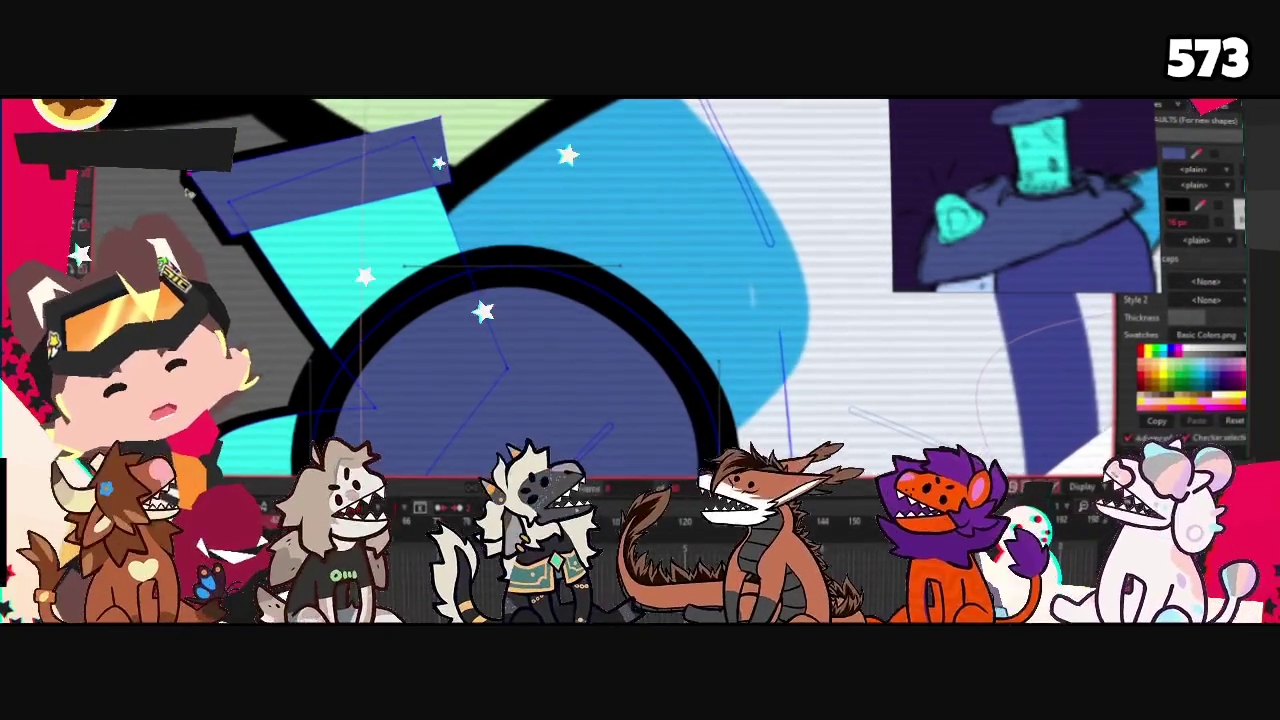
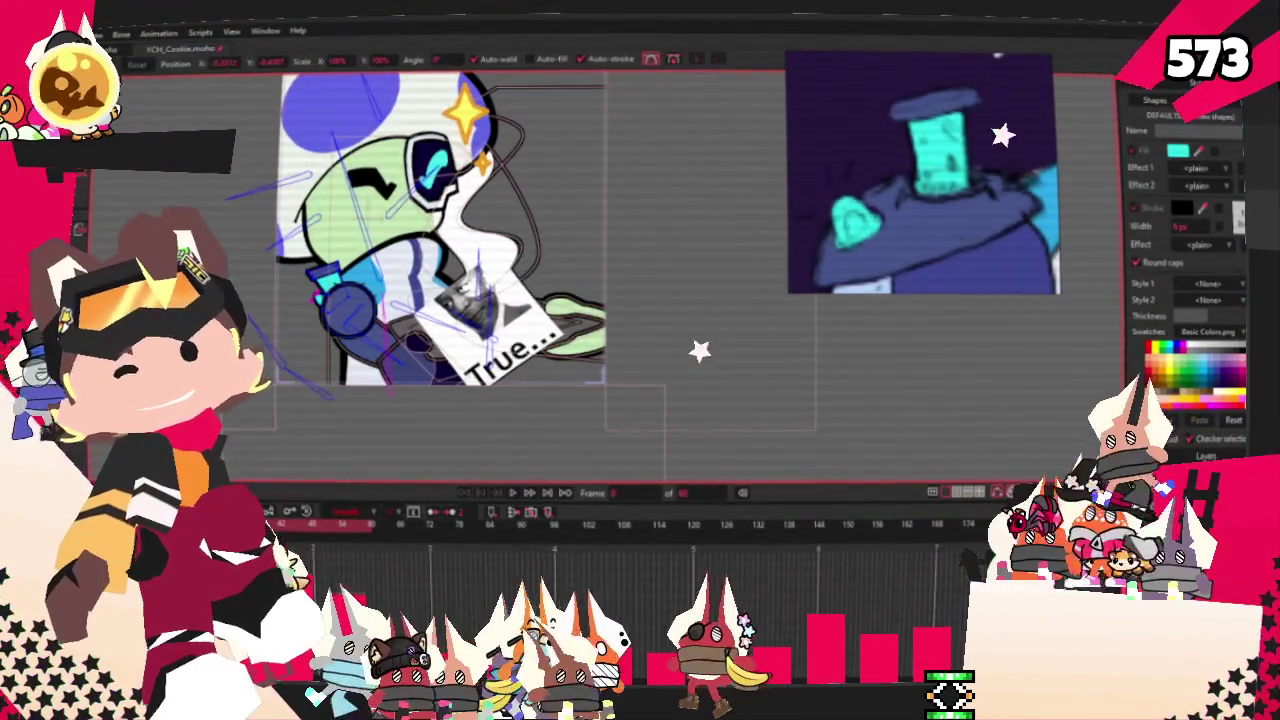
- Clear the Moho reference viewer and load the orange-and-blue headphone character sheet
{"action": "key", "text": "alt+f"}
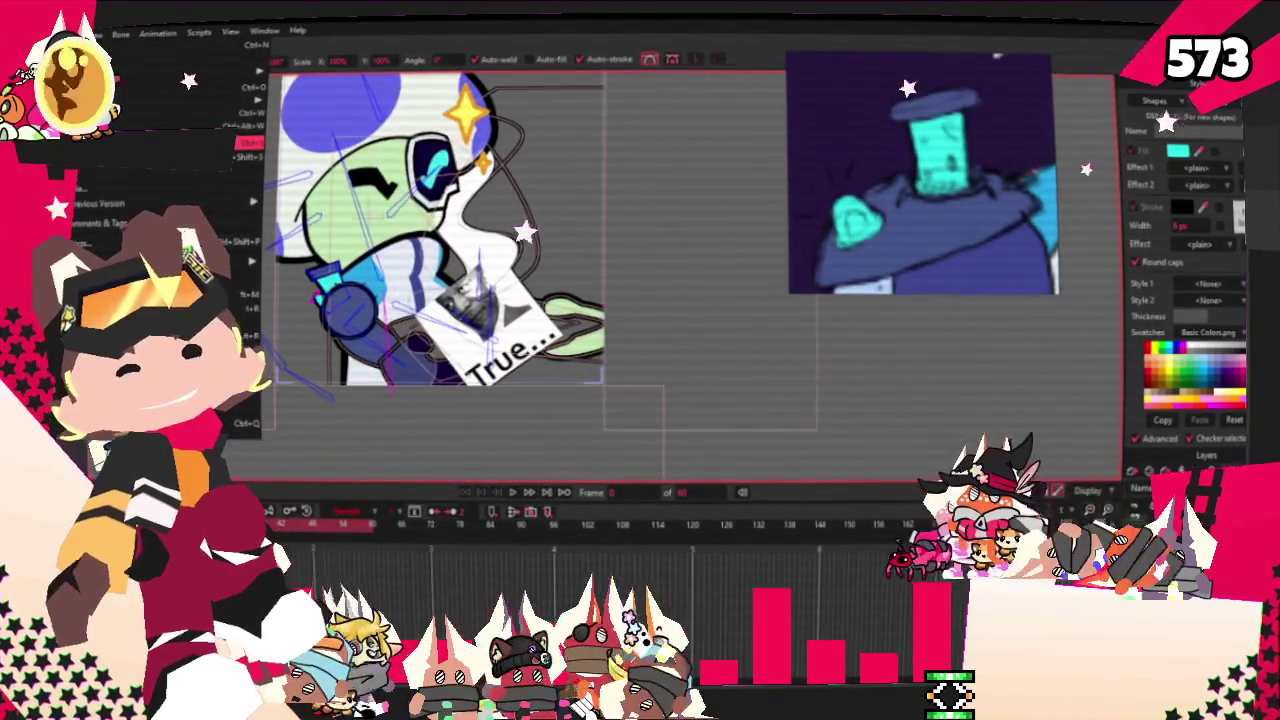
{"action": "key", "text": "Escape"}
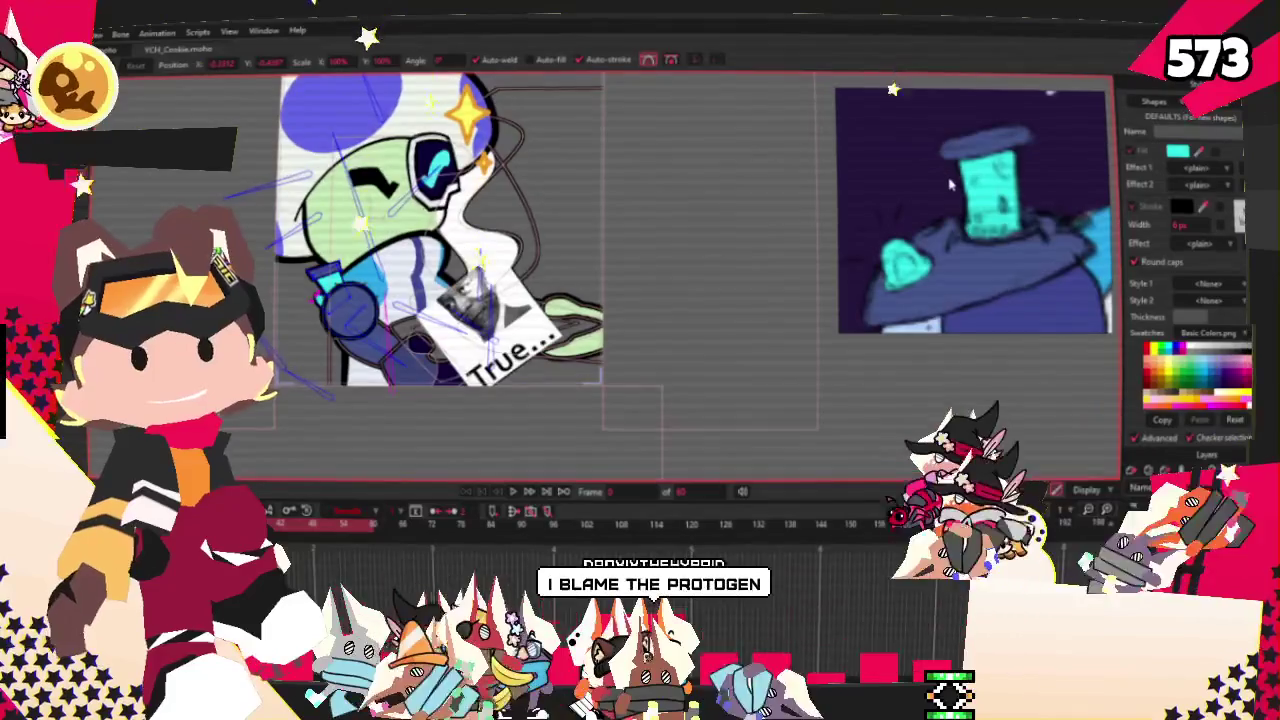
{"action": "right_click", "coordinate": [912, 176]}
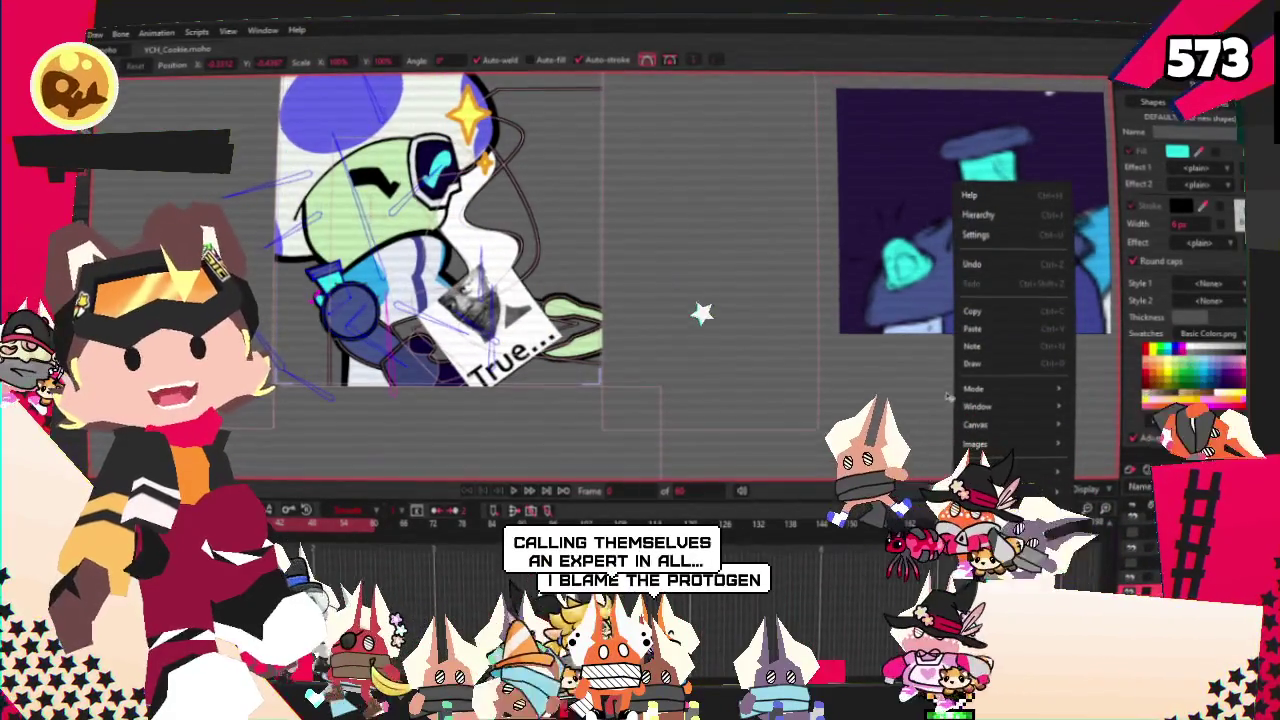
{"action": "left_click", "coordinate": [969, 470]}
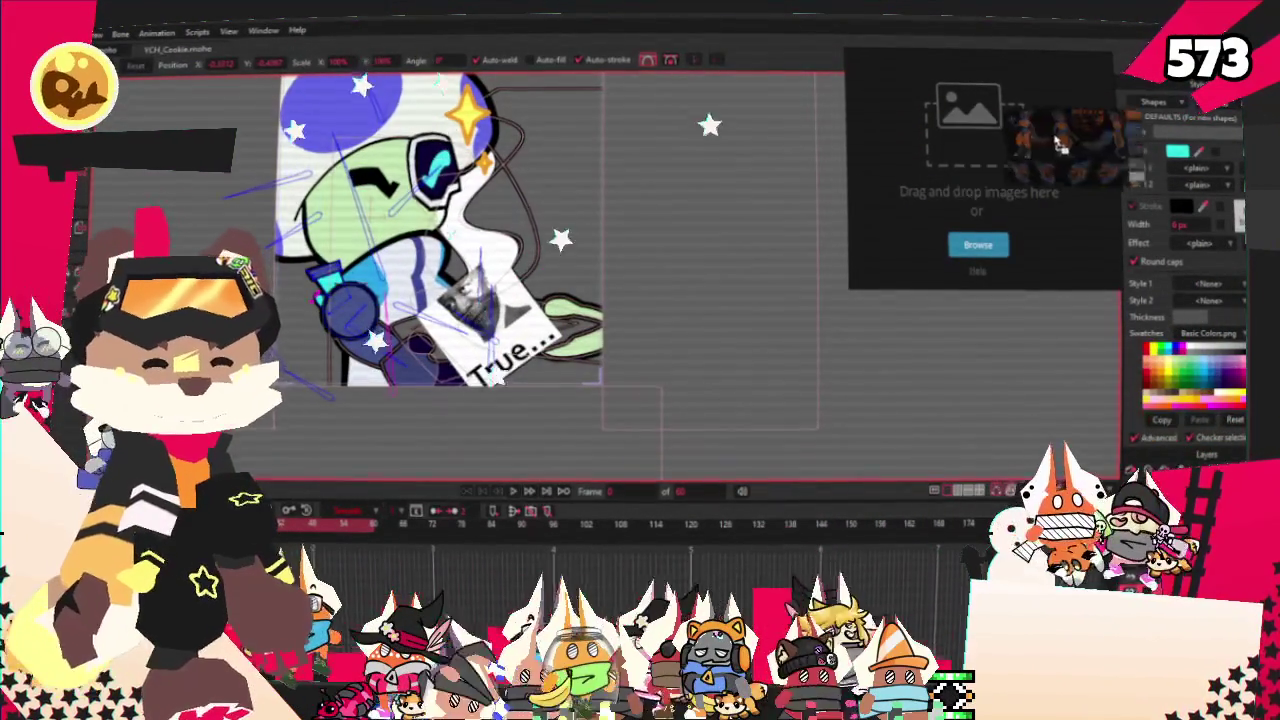
{"action": "left_click_drag", "start_coordinate": [1058, 140], "coordinate": [980, 160]}
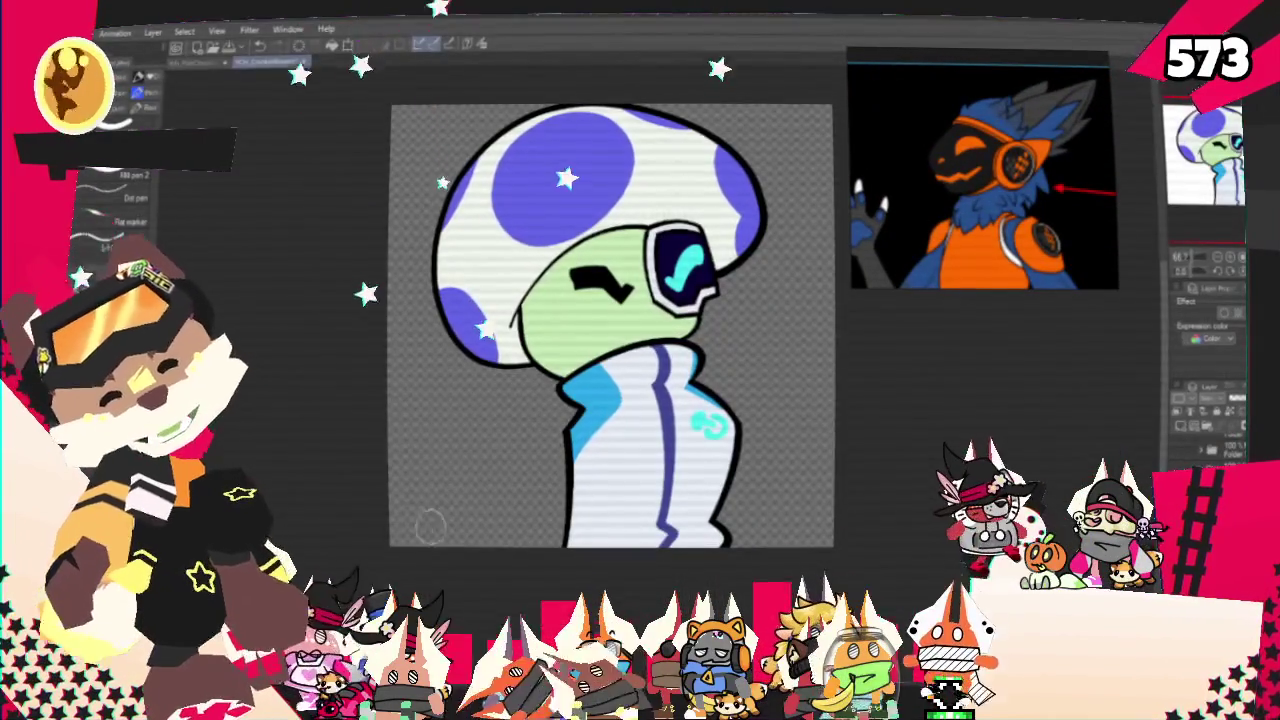
- Hide the mushroom drawing, then hide the blue colour-fill layer after sketching
{"action": "key", "text": "Delete"}
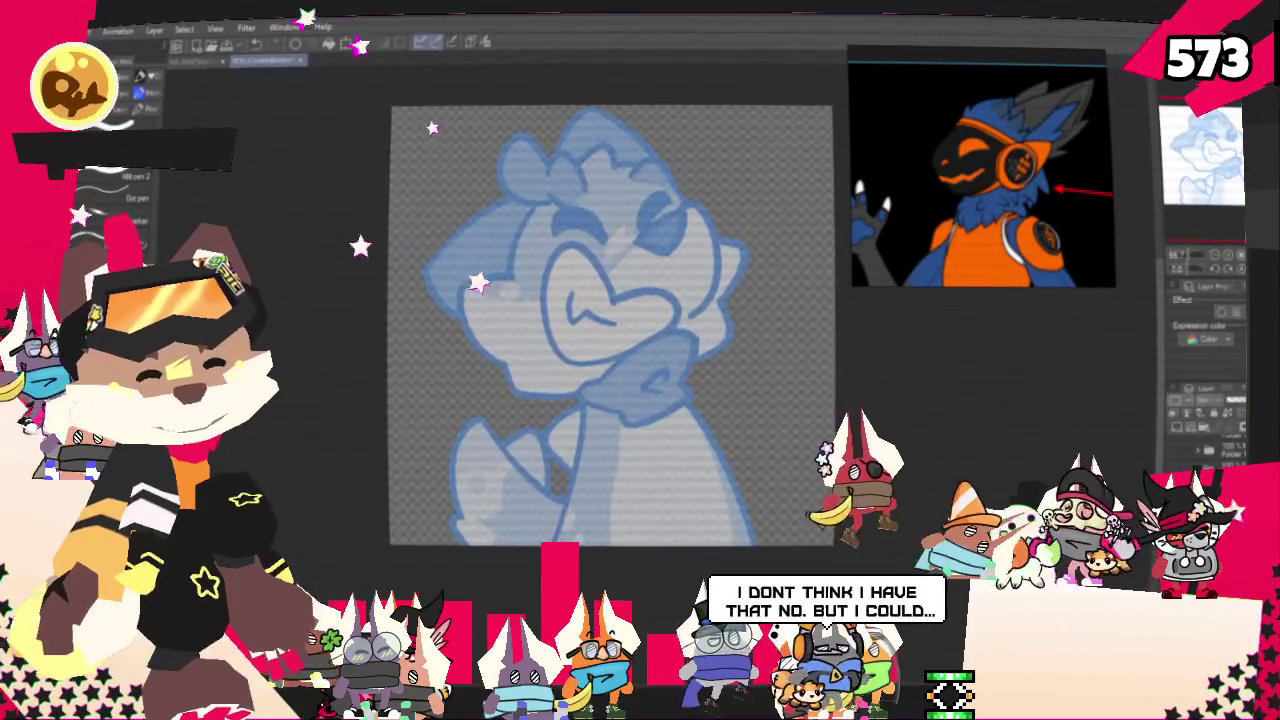
{"action": "left_click_drag", "start_coordinate": [642, 340], "coordinate": [617, 355]}
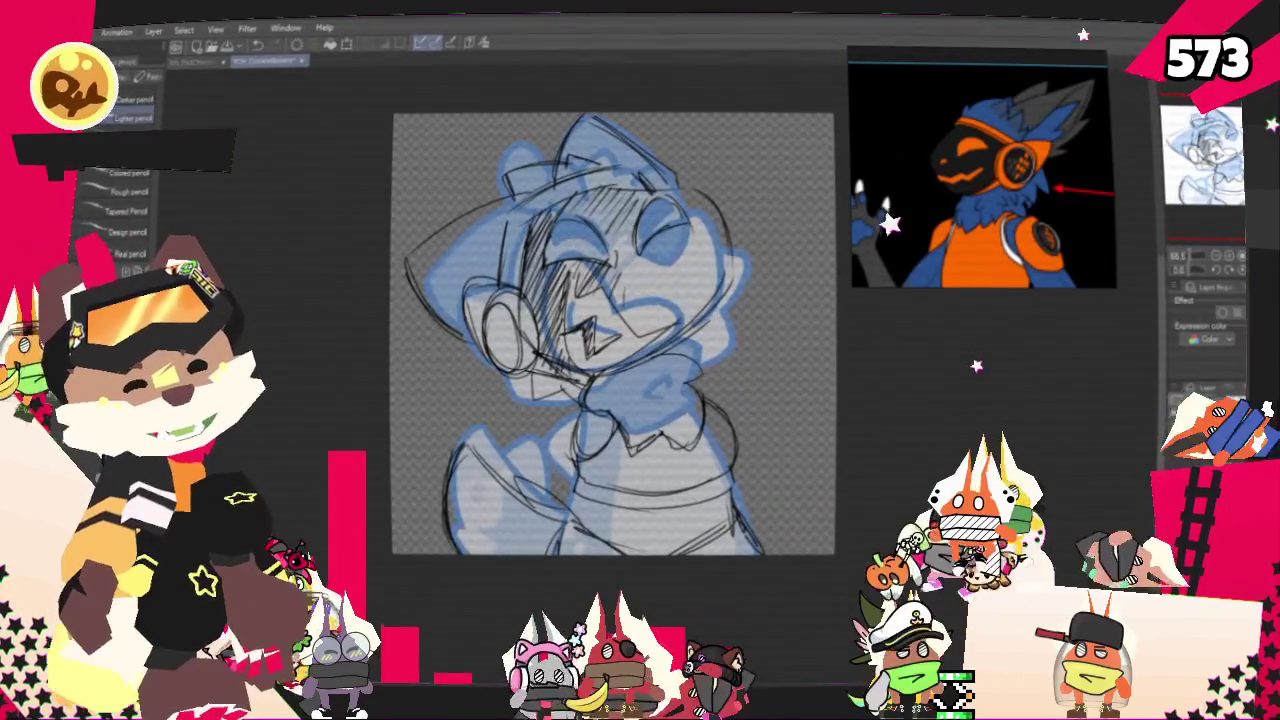
{"action": "key", "text": "Delete"}
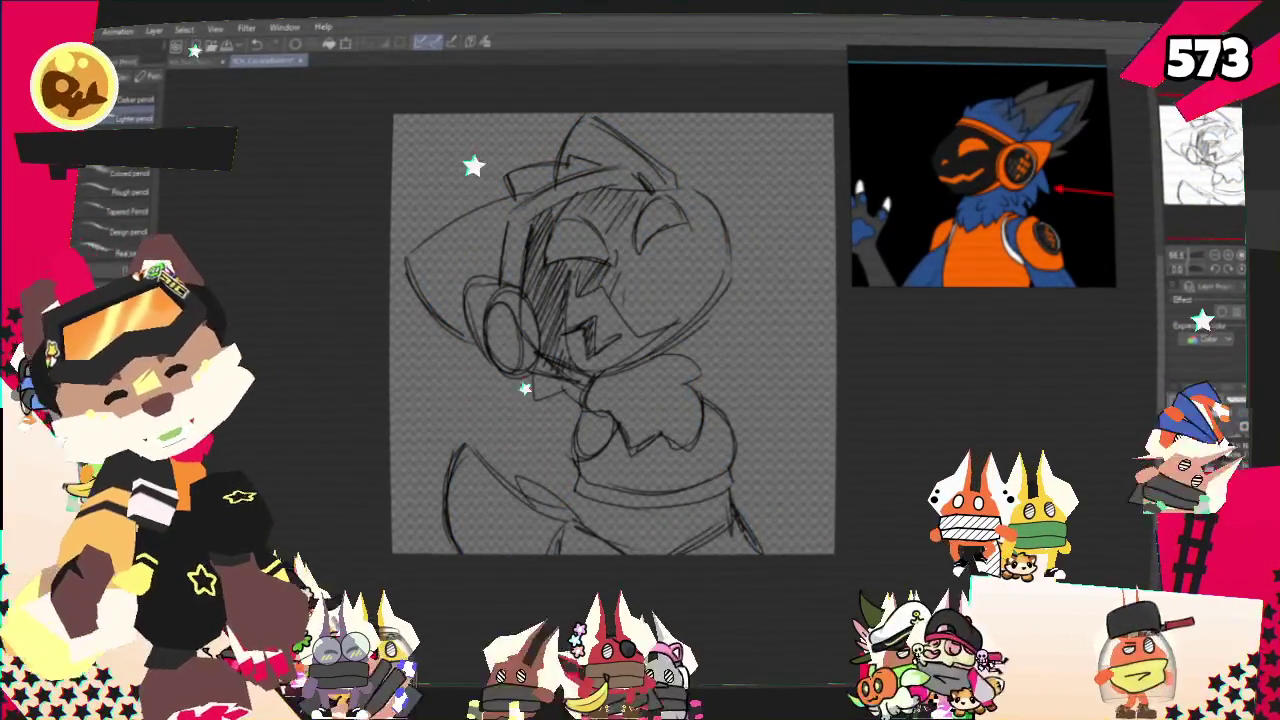
- Tint the sketch lines blue, switch to the pen tool, and zoom in on the sketch
{"action": "key", "text": "ctrl+z"}
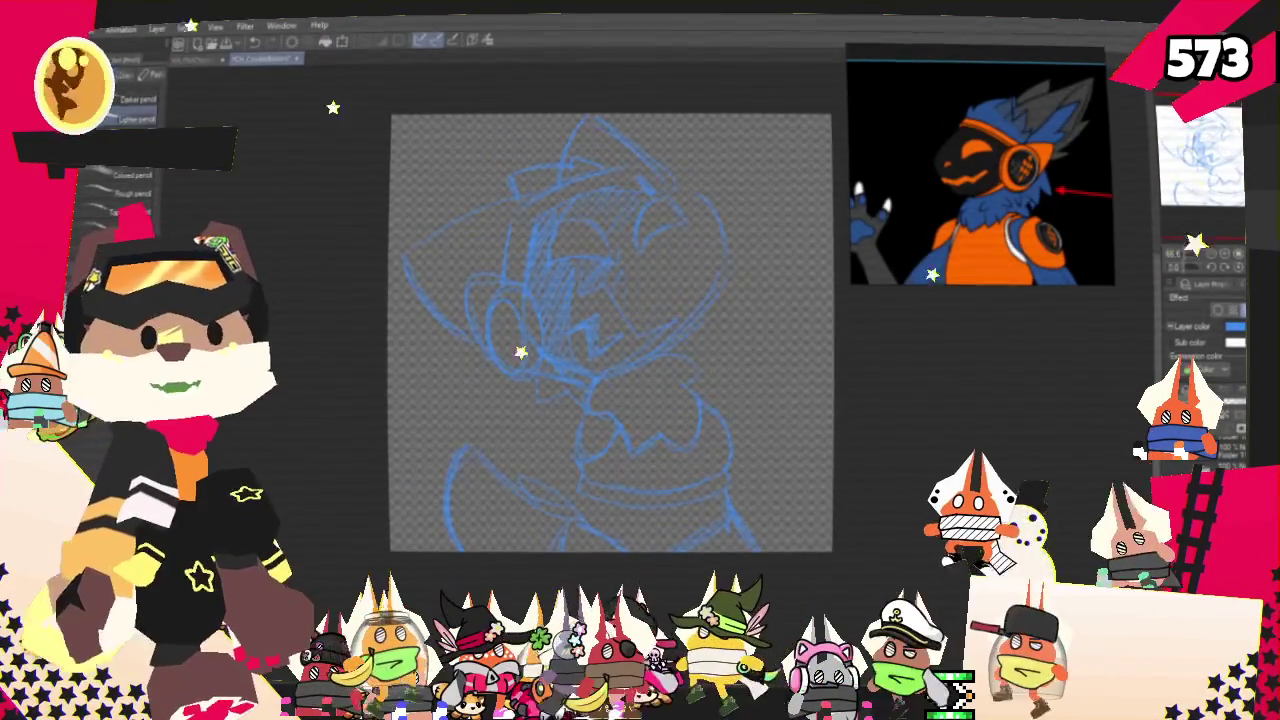
{"action": "key", "text": "p"}
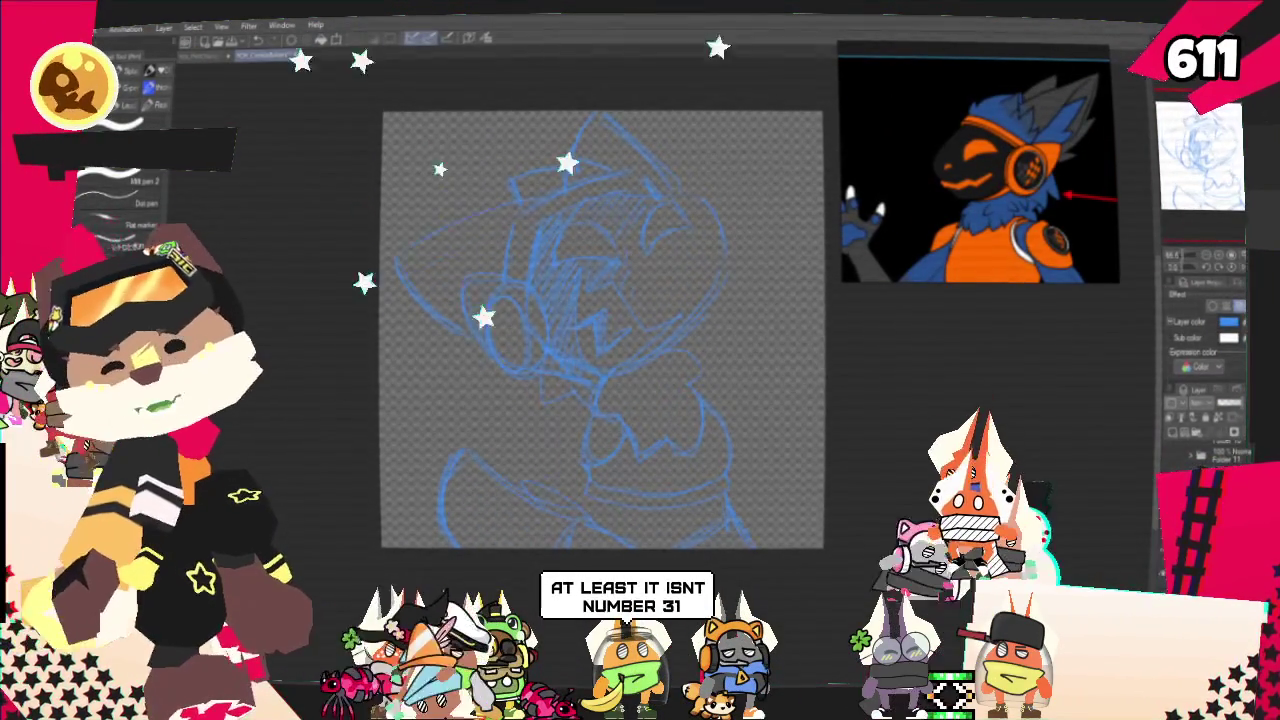
{"action": "left_click_drag", "start_coordinate": [601, 329], "coordinate": [676, 389]}
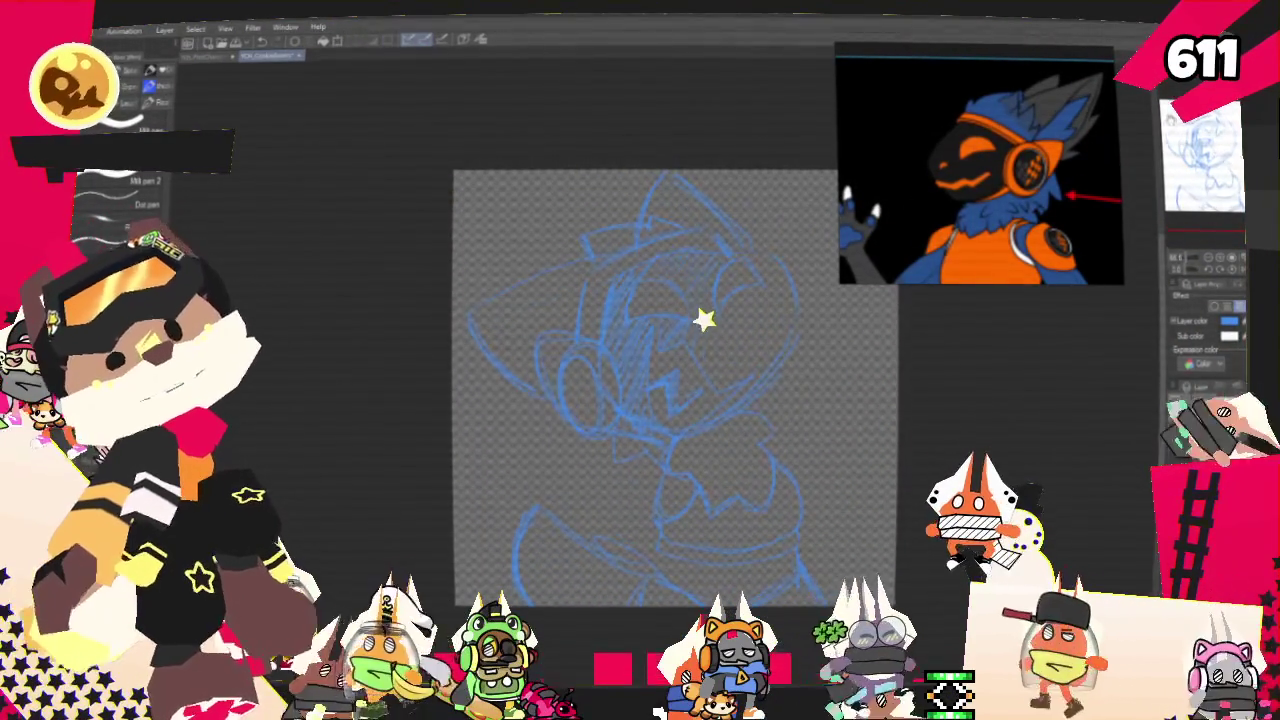
{"action": "left_click_drag", "start_coordinate": [640, 400], "coordinate": [624, 436]}
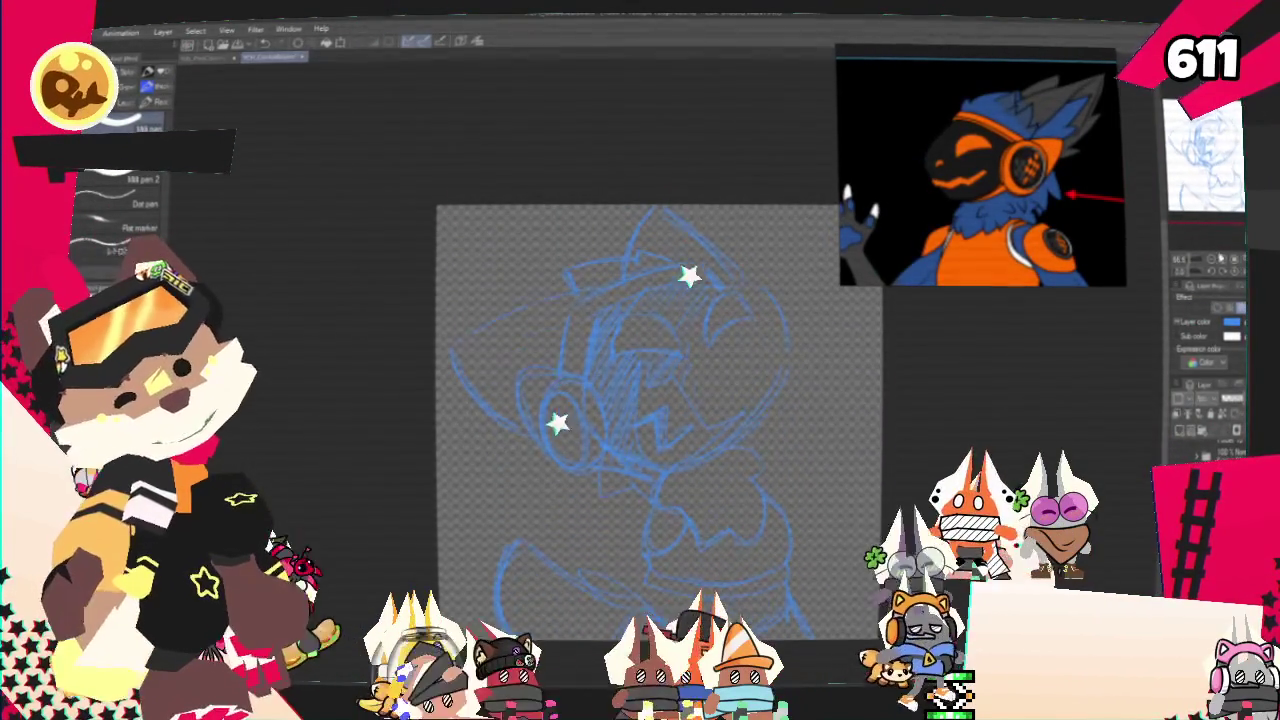
{"action": "left_click_drag", "start_coordinate": [640, 400], "coordinate": [629, 408]}
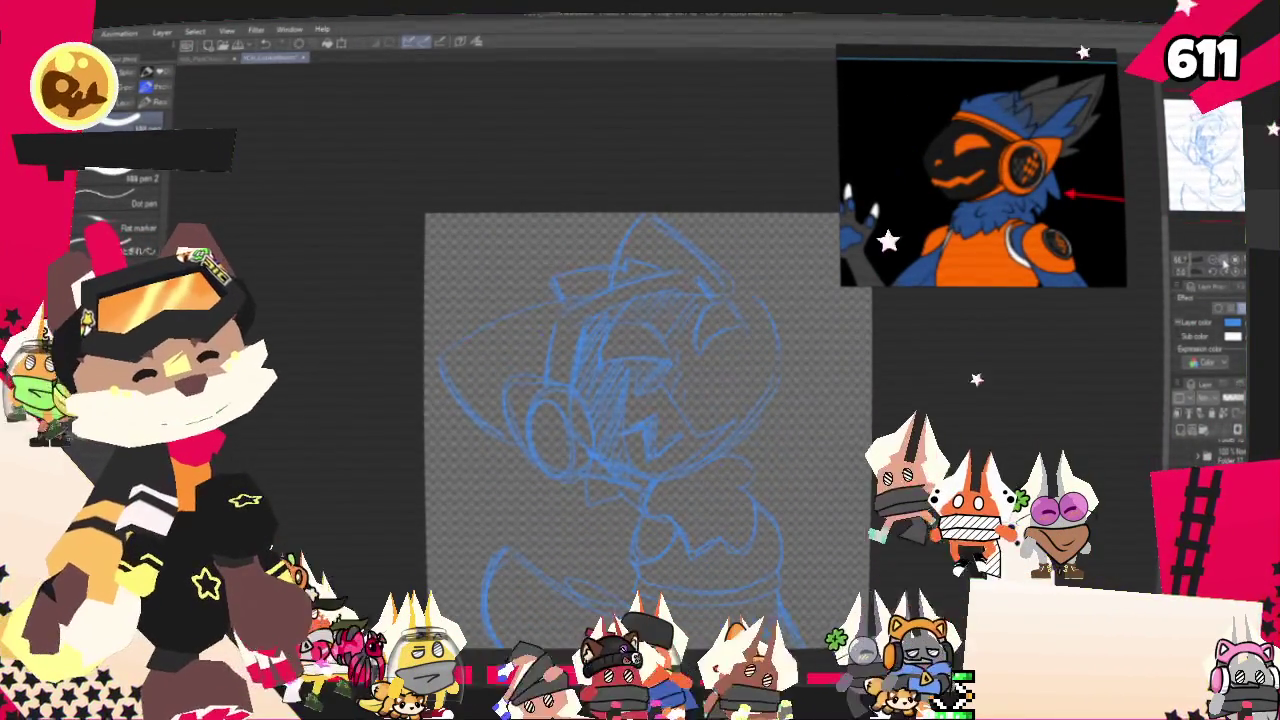
{"action": "key", "text": "ctrl+plus"}
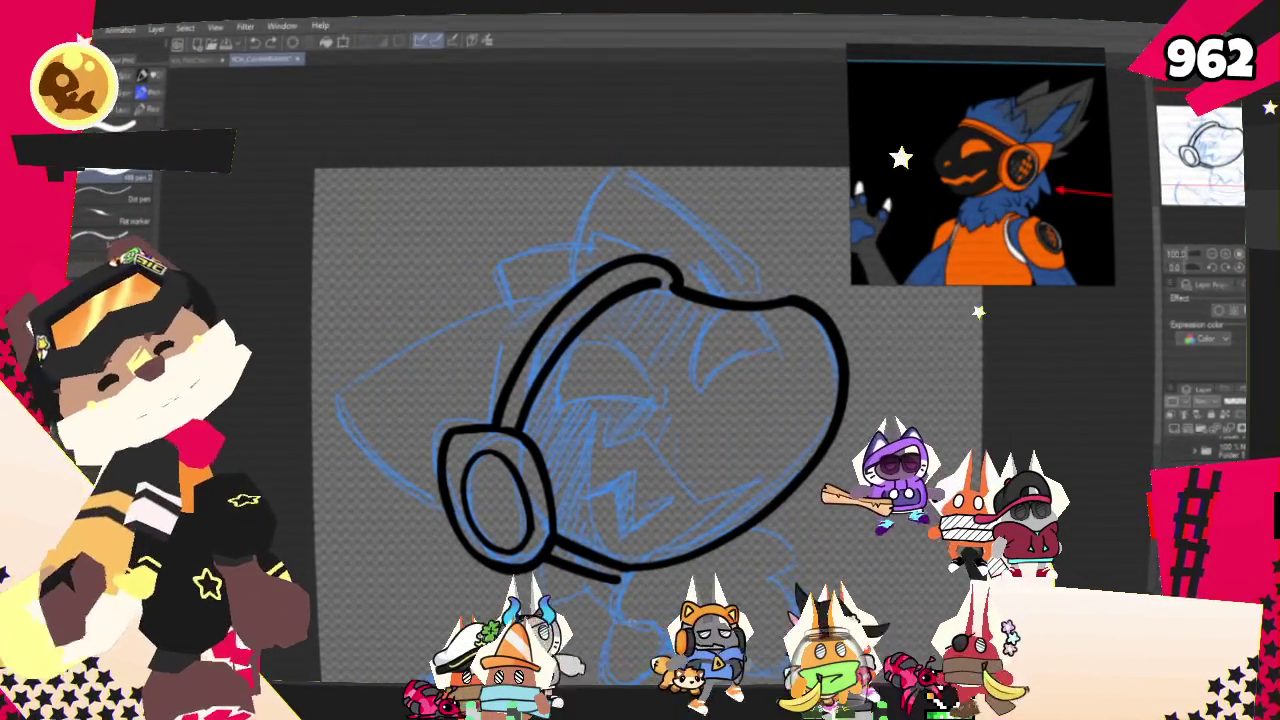
- Ink the curve up to the headband top, its left-end hook, and a line sweeping down-left
{"action": "mouse_move", "coordinate": [580, 420]}
{"action": "left_mouse_down"}
{"action": "mouse_move", "coordinate": [530, 380]}
{"action": "mouse_move", "coordinate": [575, 388]}
{"action": "left_mouse_up"}
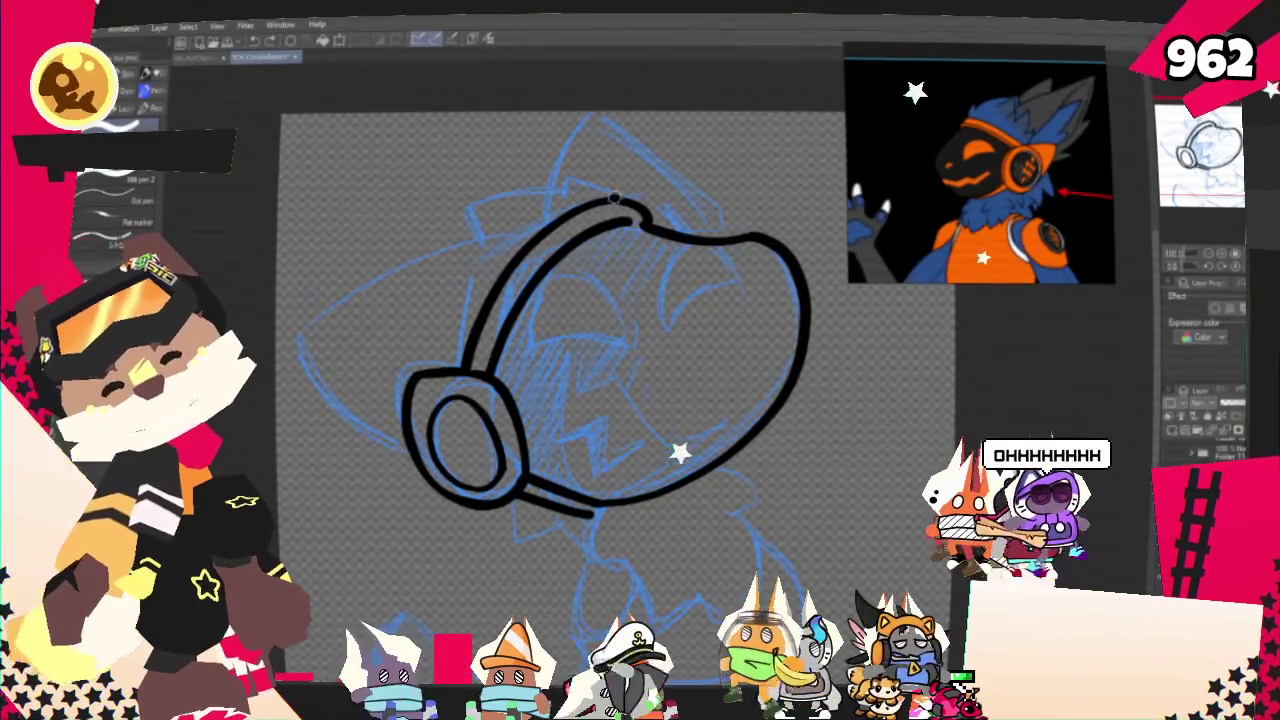
{"action": "mouse_move", "coordinate": [460, 210]}
{"action": "left_mouse_down"}
{"action": "mouse_move", "coordinate": [590, 180]}
{"action": "mouse_move", "coordinate": [472, 250]}
{"action": "mouse_move", "coordinate": [446, 336]}
{"action": "left_mouse_up"}
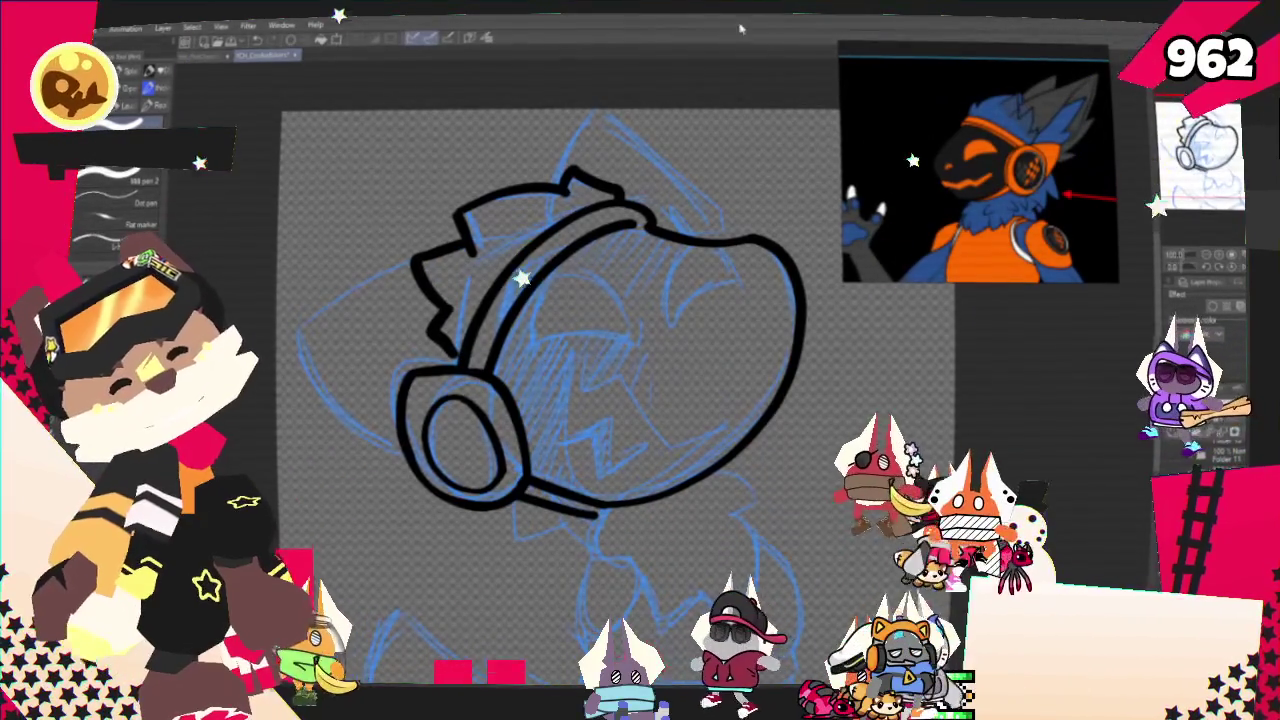
{"action": "key", "text": "ctrl+z"}
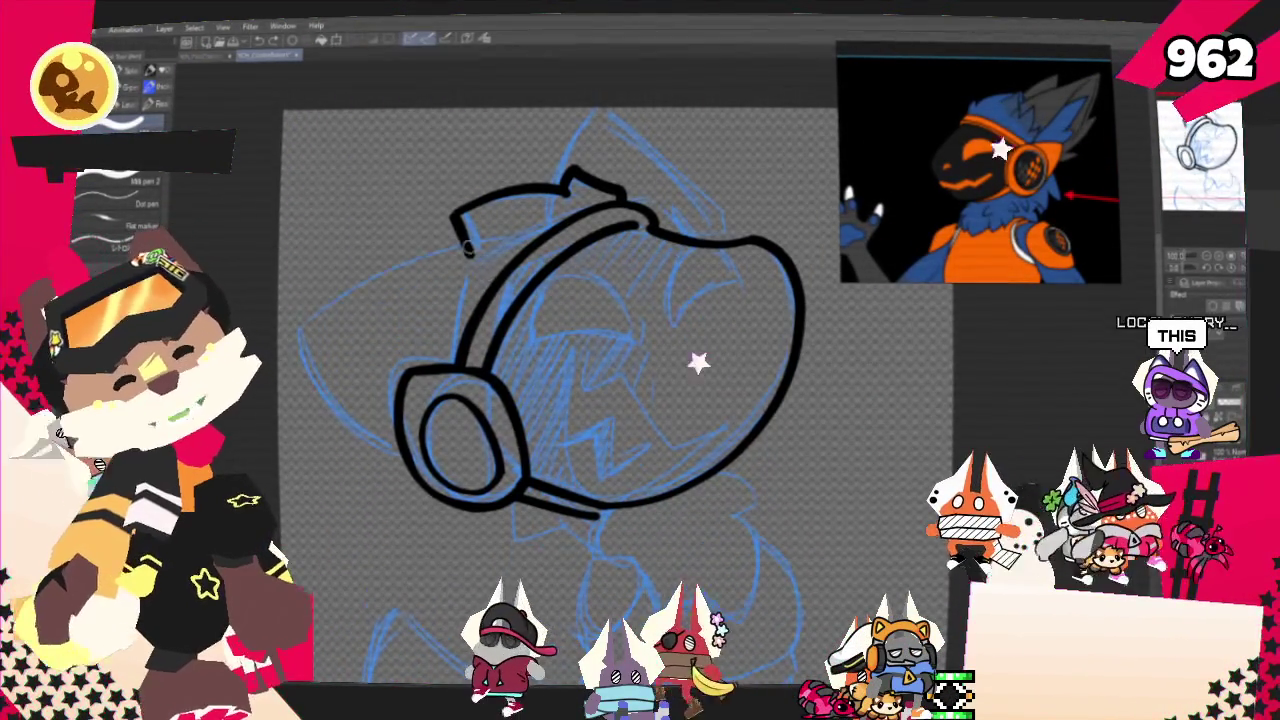
{"action": "left_click_drag", "start_coordinate": [418, 252], "coordinate": [450, 320]}
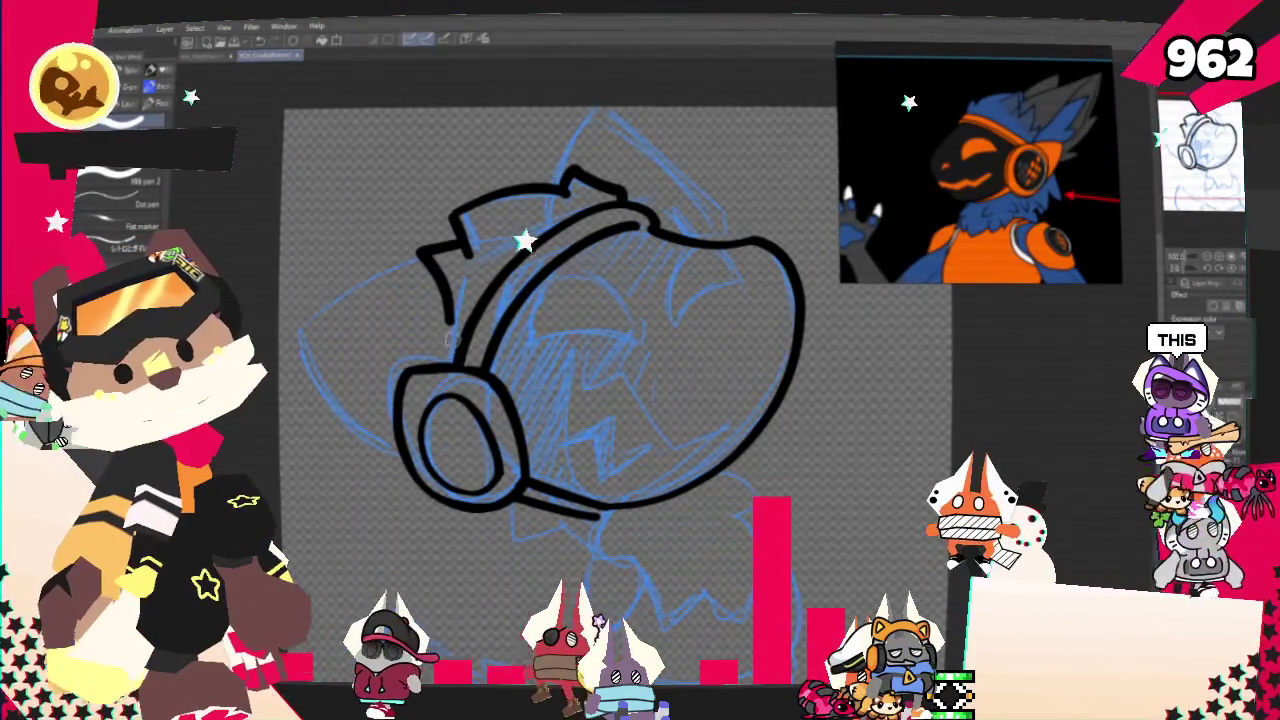
{"action": "key", "text": "ctrl+z"}
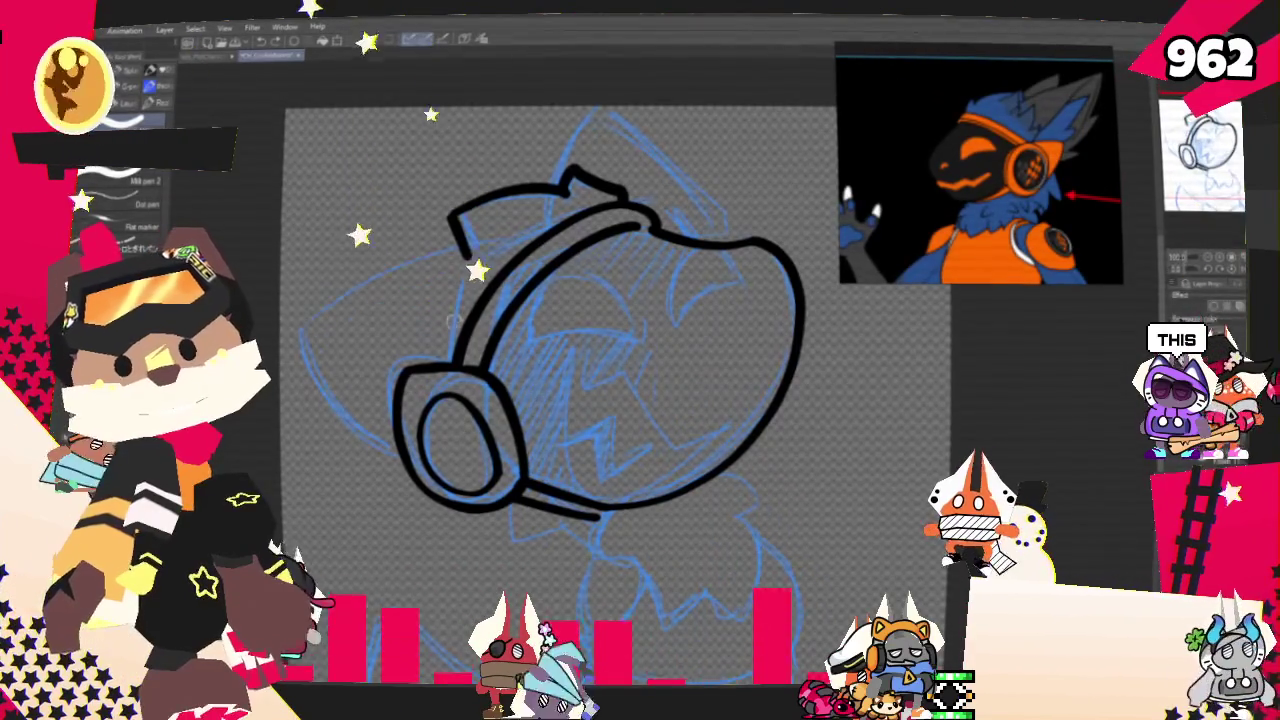
{"action": "left_click_drag", "start_coordinate": [458, 245], "coordinate": [455, 325]}
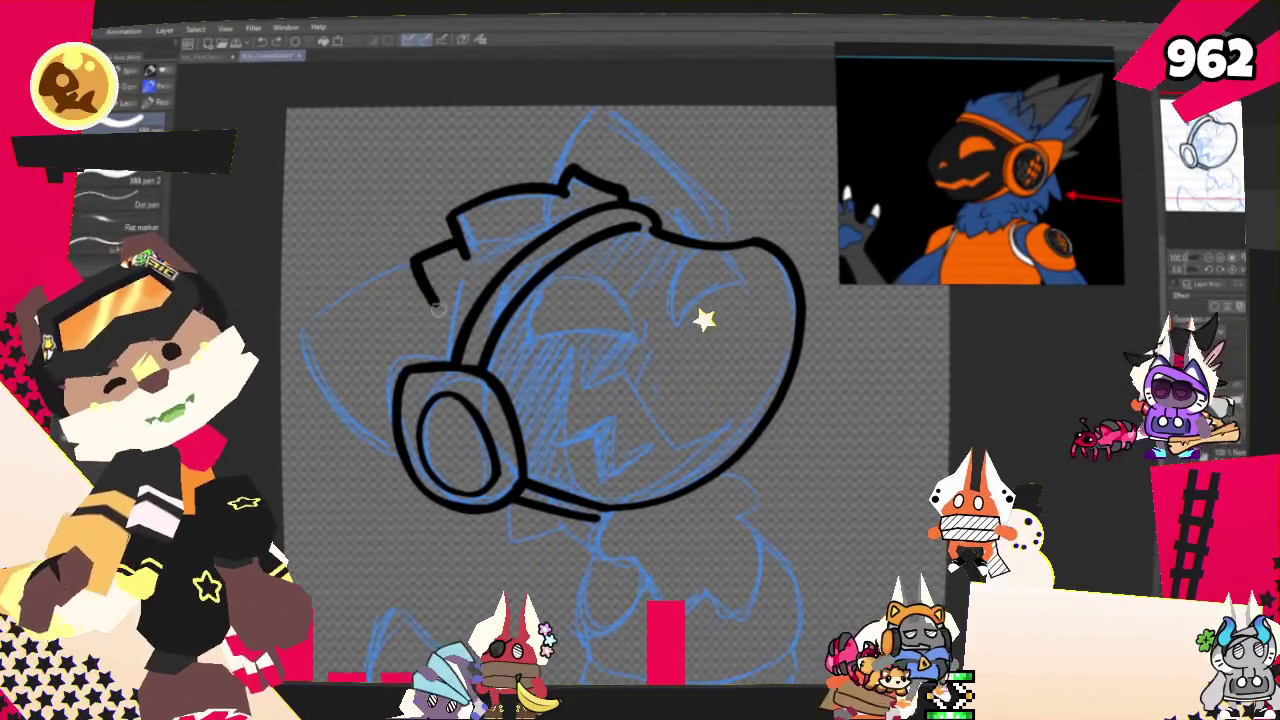
{"action": "key", "text": "ctrl+z"}
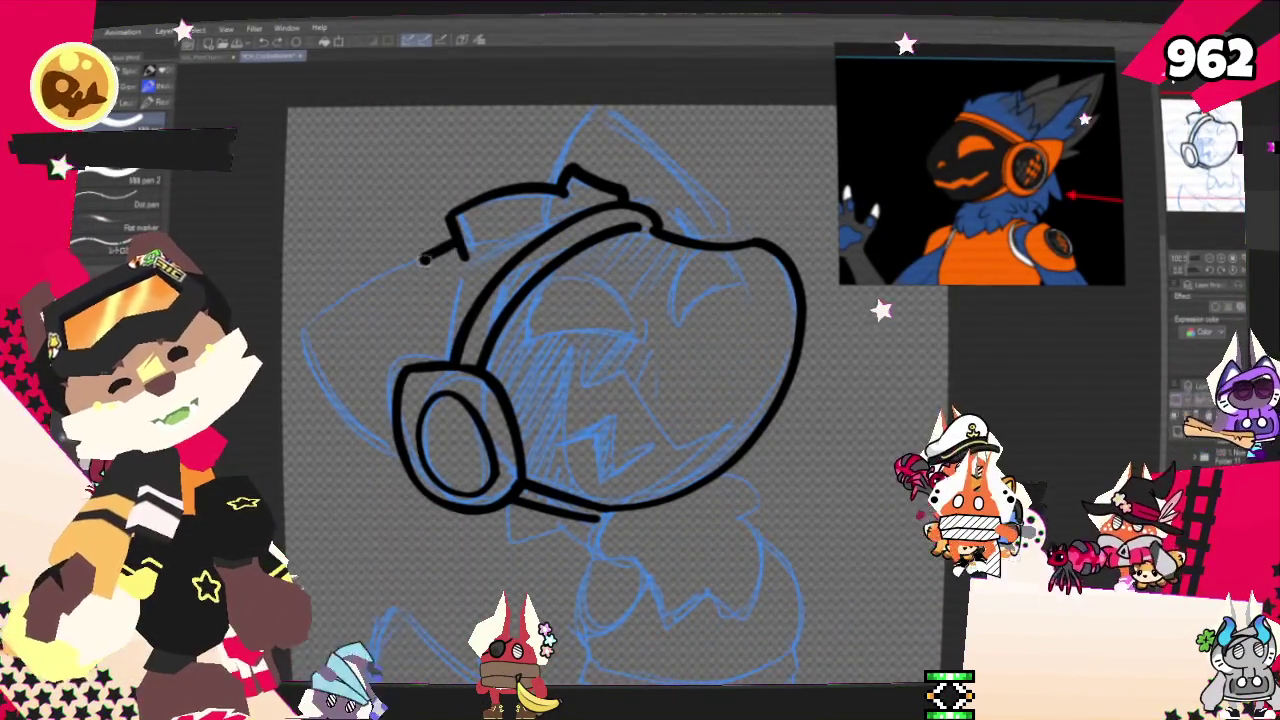
{"action": "left_click_drag", "start_coordinate": [460, 245], "coordinate": [445, 315]}
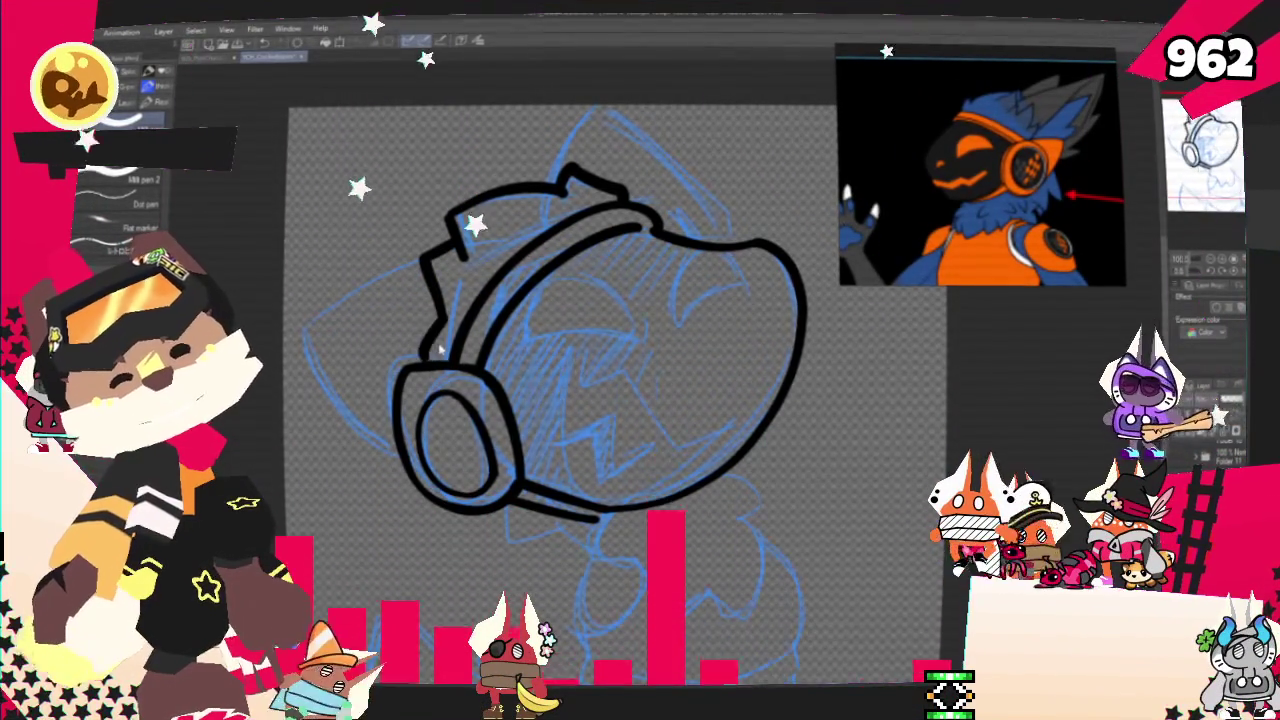
{"action": "left_click_drag", "start_coordinate": [460, 245], "coordinate": [425, 350]}
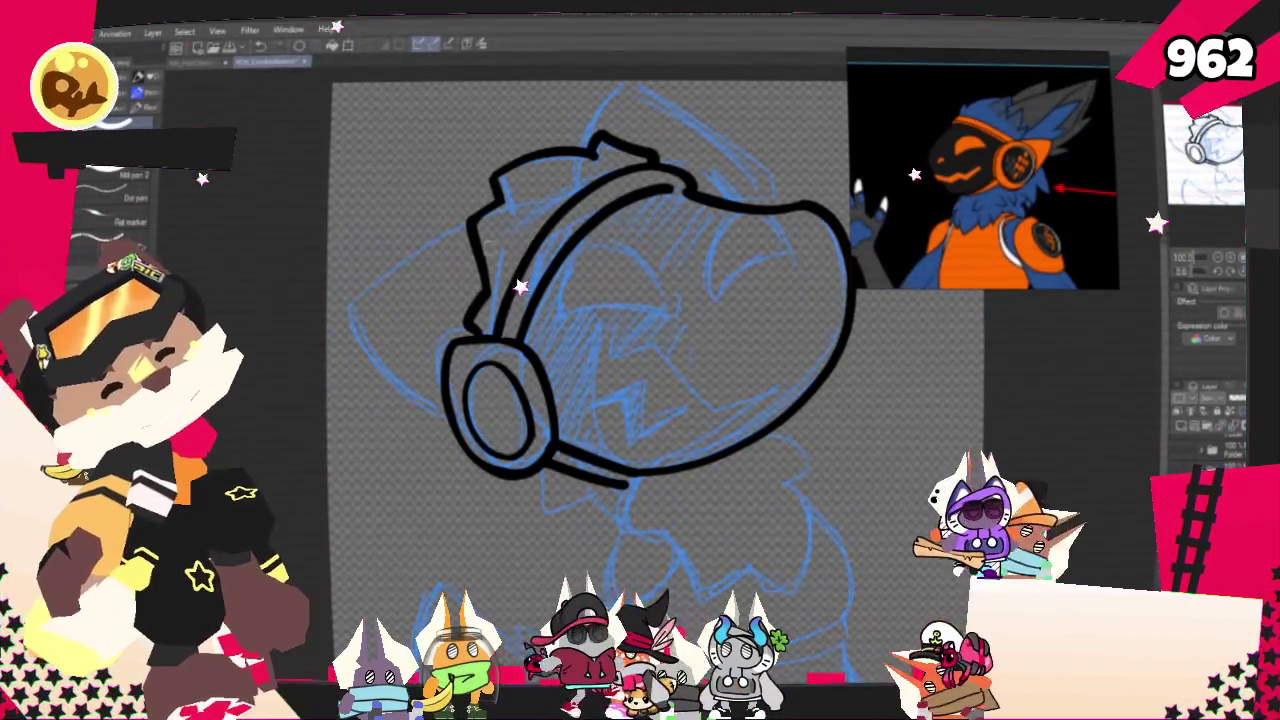
{"action": "mouse_move", "coordinate": [471, 230]}
{"action": "left_mouse_down"}
{"action": "mouse_move", "coordinate": [347, 290]}
{"action": "mouse_move", "coordinate": [404, 398]}
{"action": "left_mouse_up"}
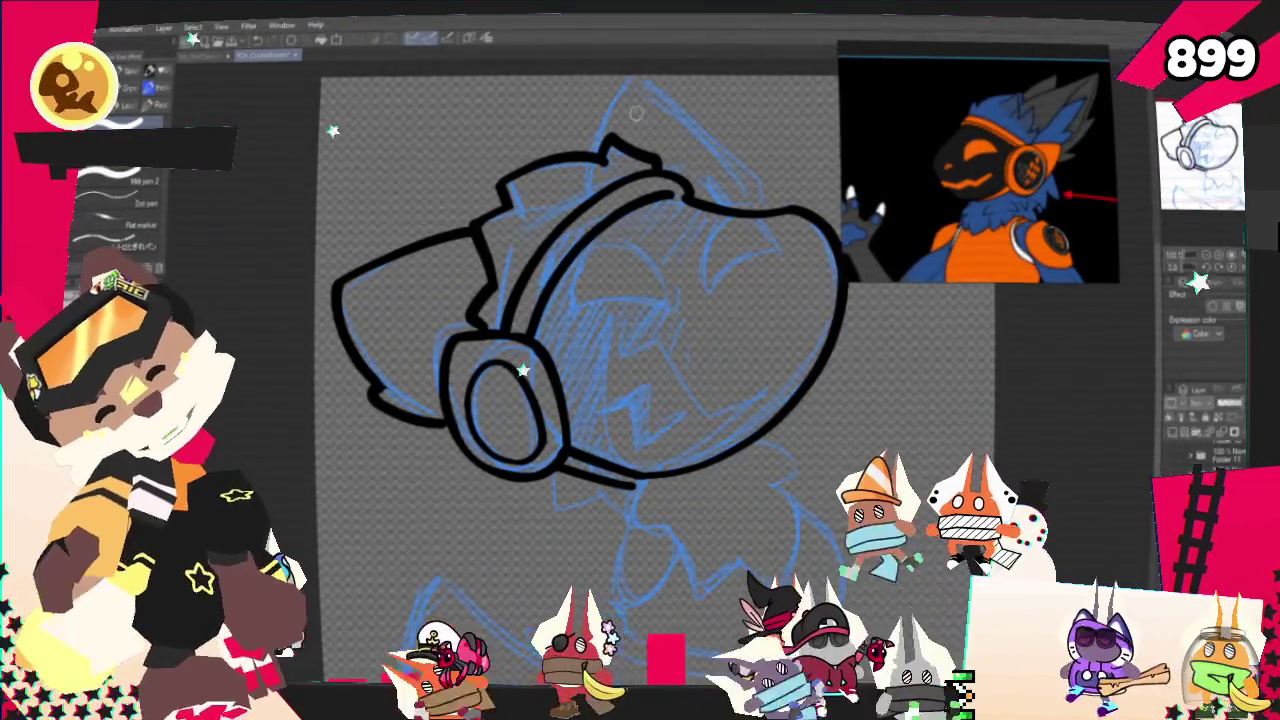
- Ink a short headband stroke and extend the band's top arch leftward
{"action": "left_click_drag", "start_coordinate": [423, 364], "coordinate": [361, 451]}
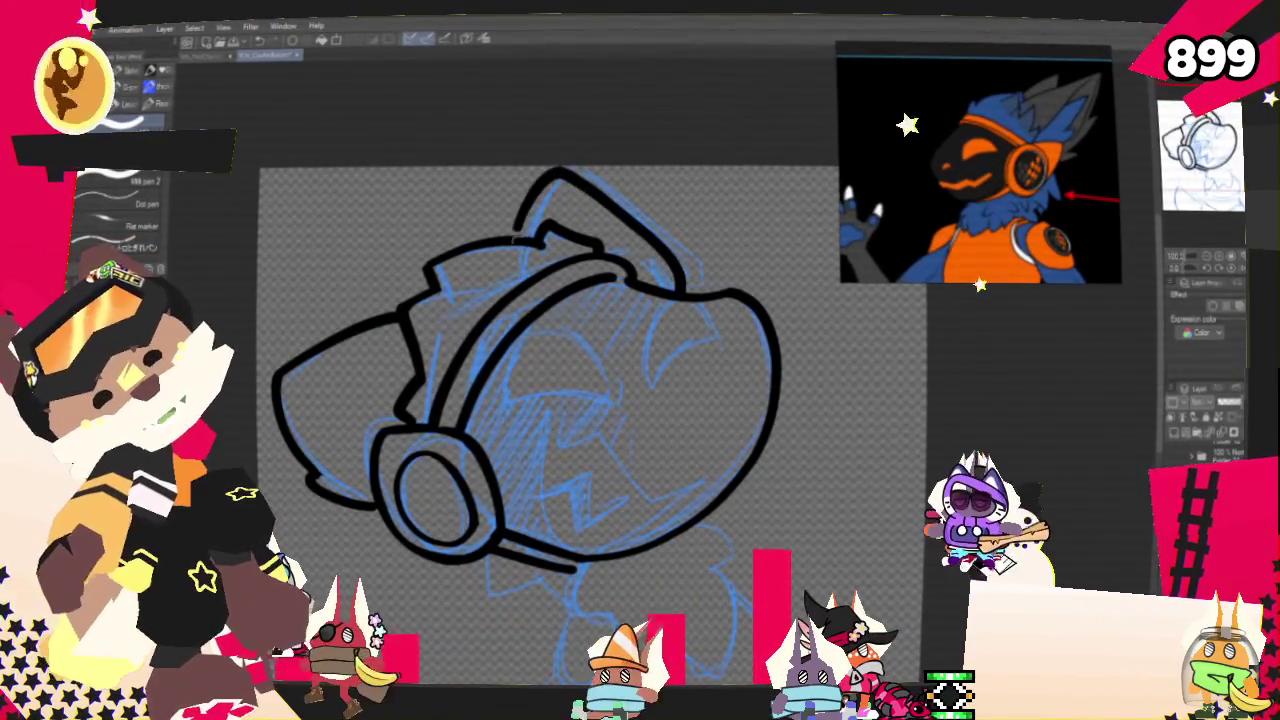
{"action": "left_click_drag", "start_coordinate": [676, 295], "coordinate": [660, 256]}
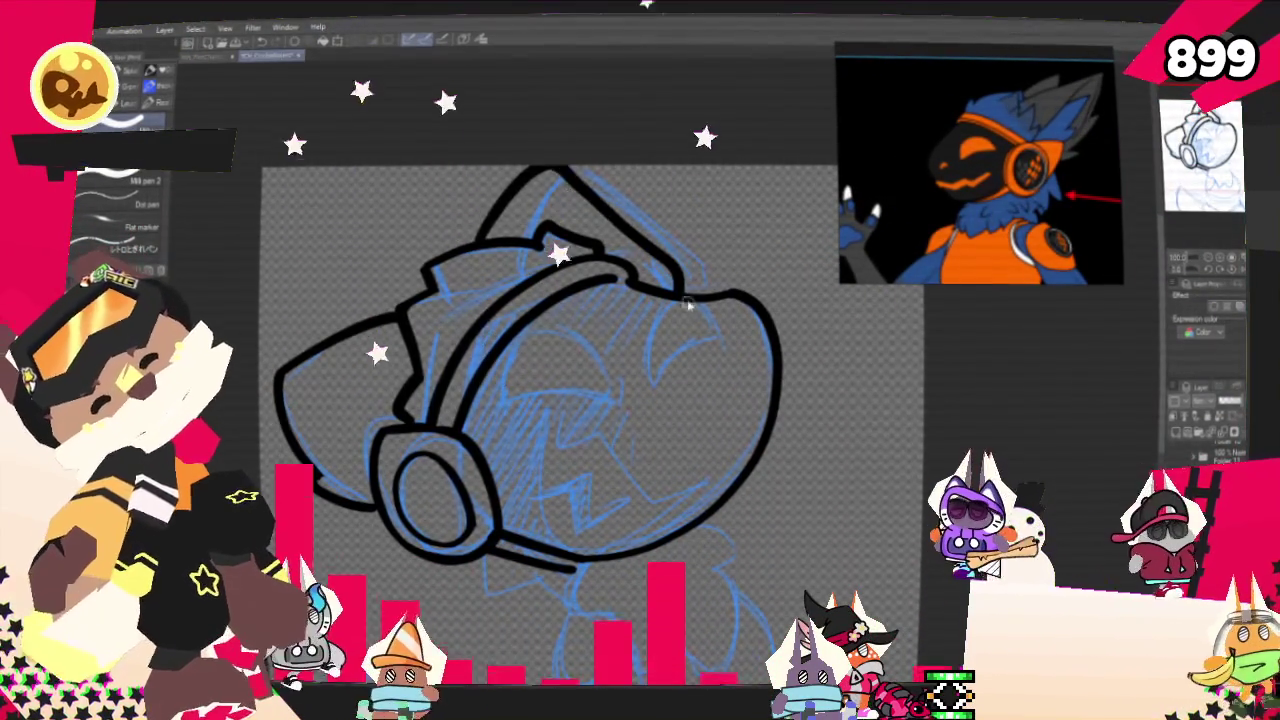
{"action": "left_click_drag", "start_coordinate": [548, 166], "coordinate": [497, 232]}
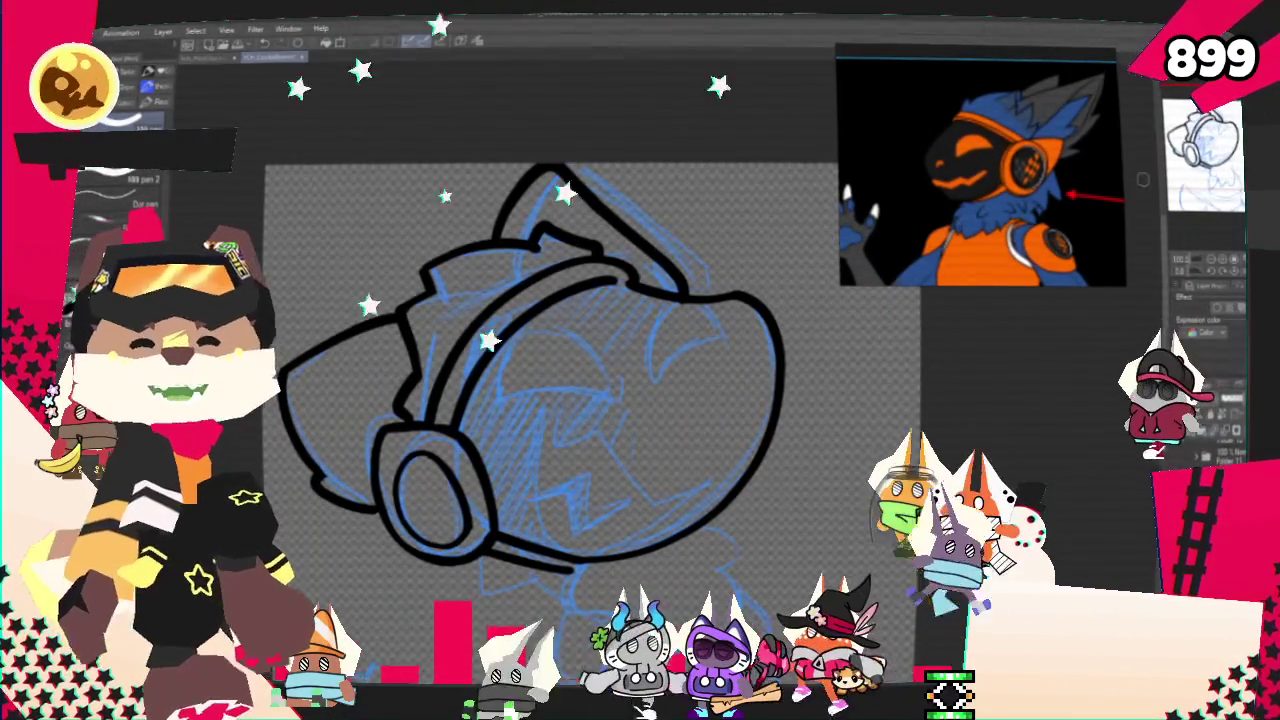
- Ink the cheek fur outline under the headphone, curving down toward the jaw
{"action": "left_click_drag", "start_coordinate": [600, 400], "coordinate": [640, 330]}
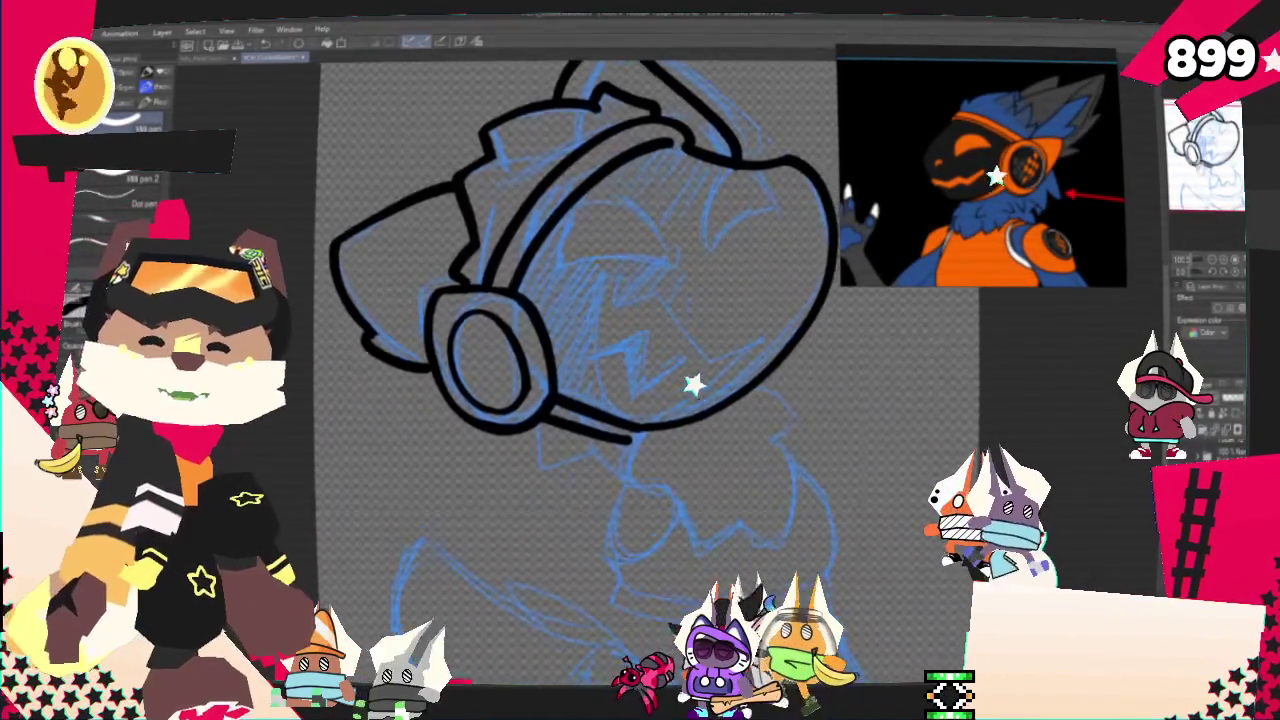
{"action": "left_click_drag", "start_coordinate": [560, 420], "coordinate": [525, 245]}
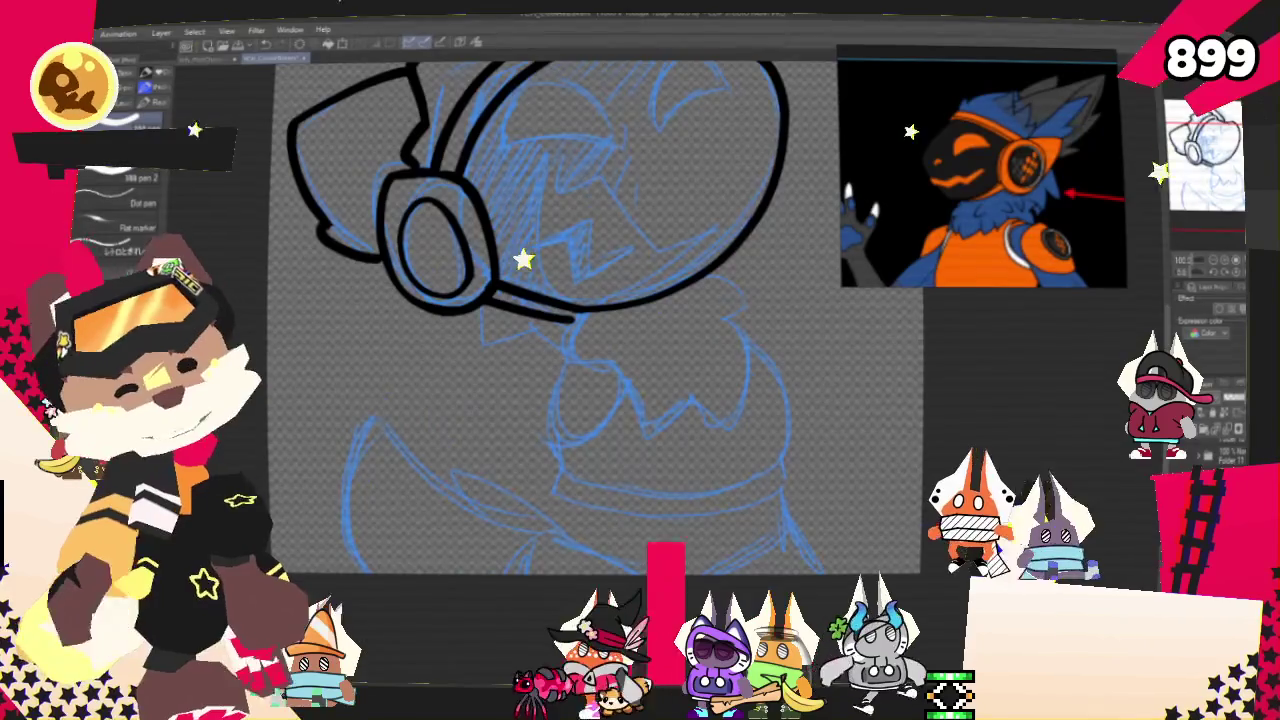
{"action": "left_click_drag", "start_coordinate": [725, 278], "coordinate": [645, 293]}
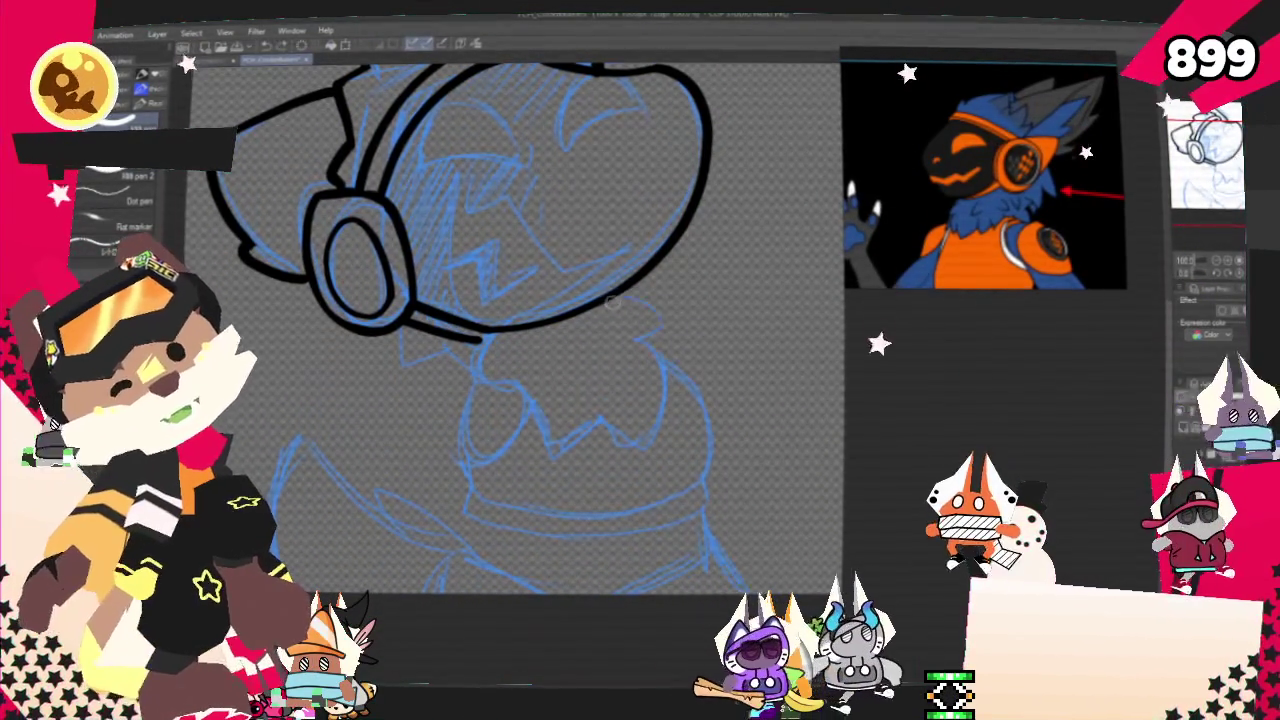
{"action": "left_click_drag", "start_coordinate": [645, 297], "coordinate": [670, 320]}
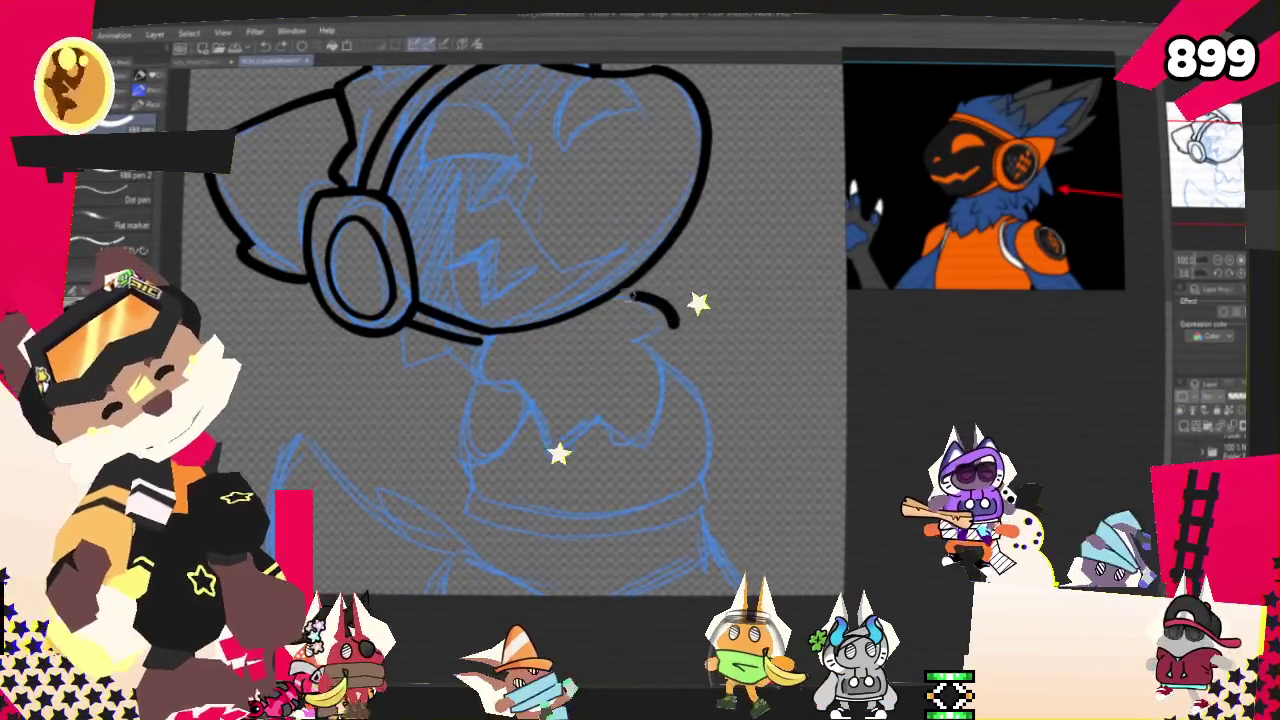
{"action": "key", "text": "ctrl+z"}
{"action": "left_click_drag", "start_coordinate": [705, 150], "coordinate": [631, 306]}
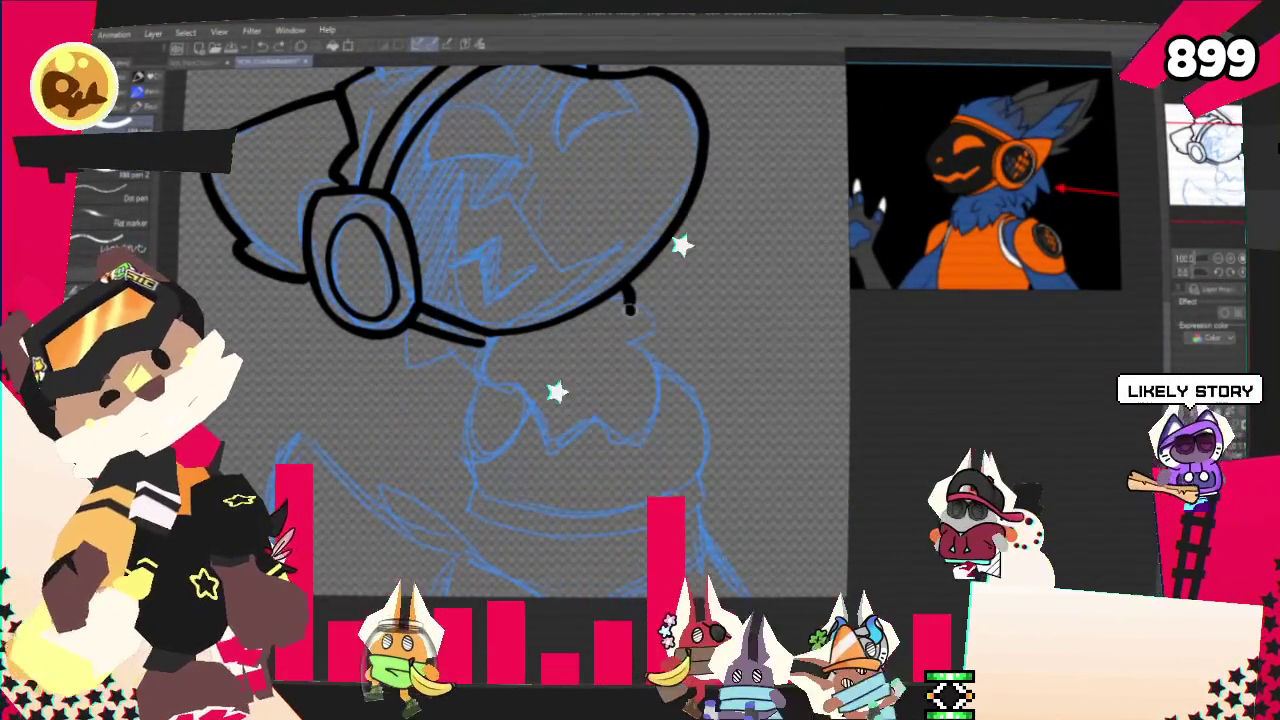
{"action": "left_click_drag", "start_coordinate": [630, 300], "coordinate": [640, 362]}
{"action": "key", "text": "ctrl+z"}
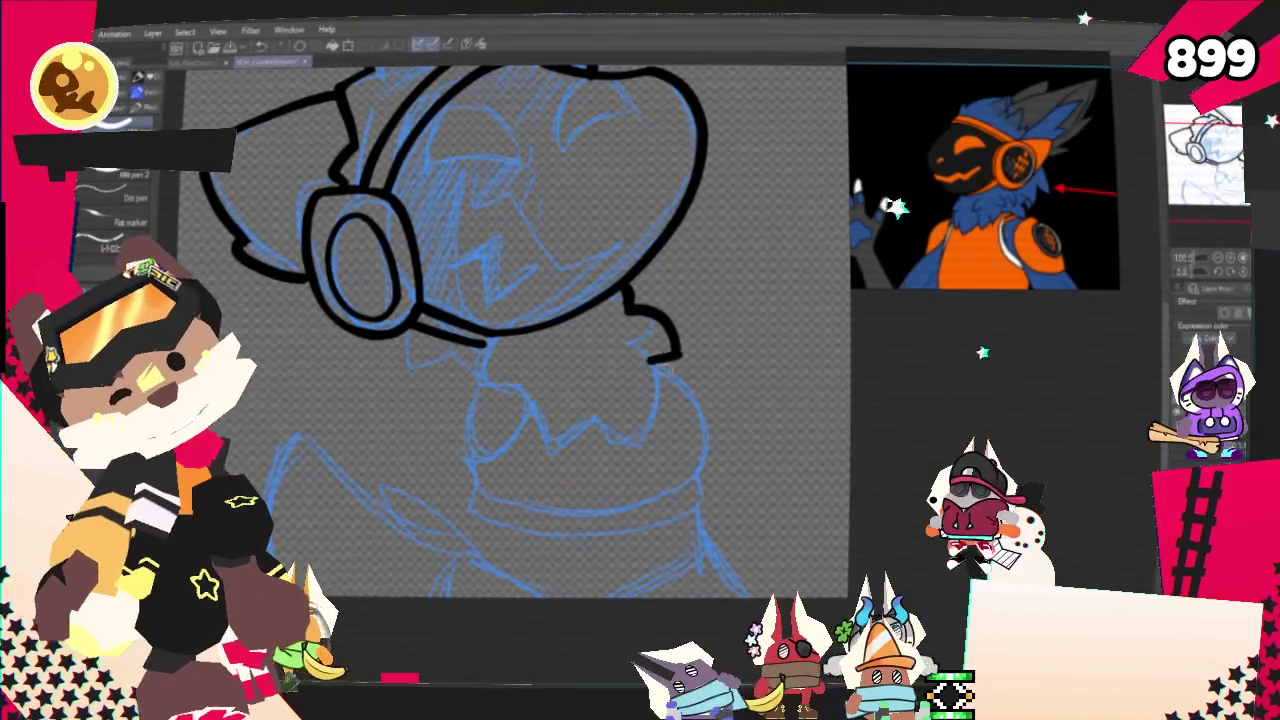
{"action": "left_click_drag", "start_coordinate": [648, 360], "coordinate": [633, 452]}
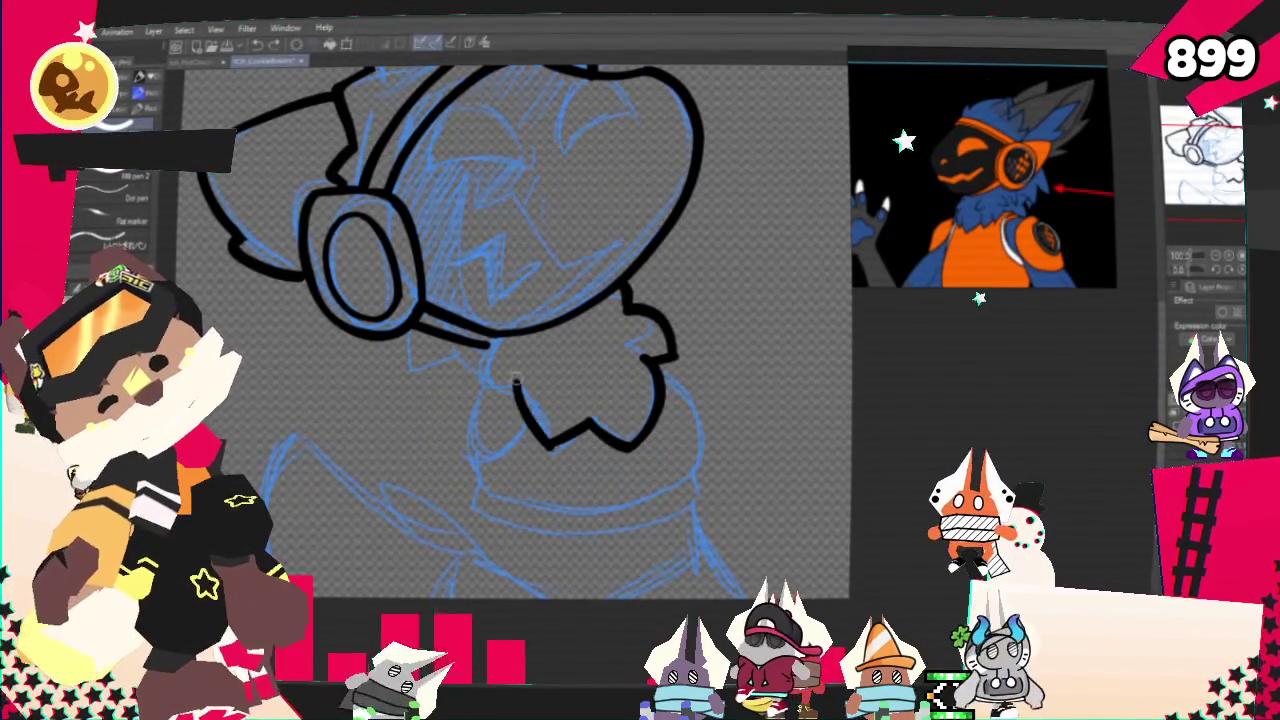
- Finish the fur tuft strokes joining the jaw zigzag below the headphone
{"action": "left_click_drag", "start_coordinate": [493, 342], "coordinate": [522, 422]}
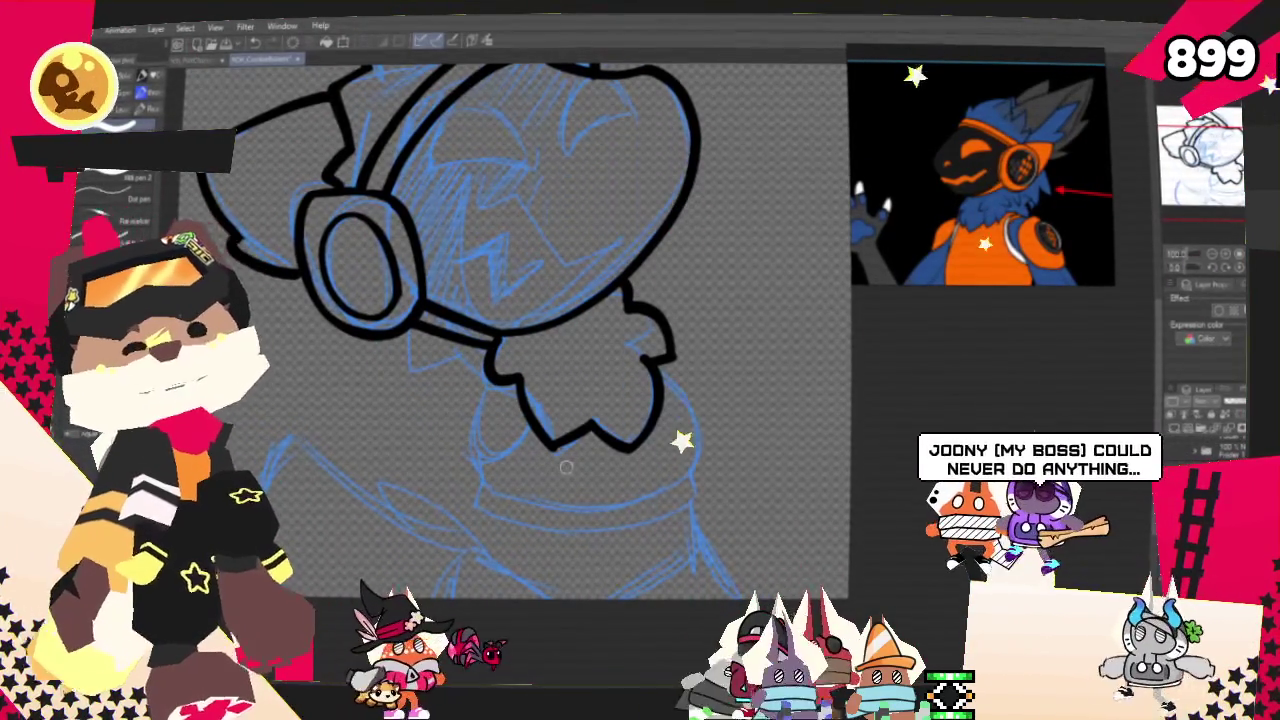
{"action": "mouse_move", "coordinate": [567, 467]}
{"action": "left_mouse_down"}
{"action": "mouse_move", "coordinate": [590, 430]}
{"action": "mouse_move", "coordinate": [680, 447]}
{"action": "left_mouse_up"}
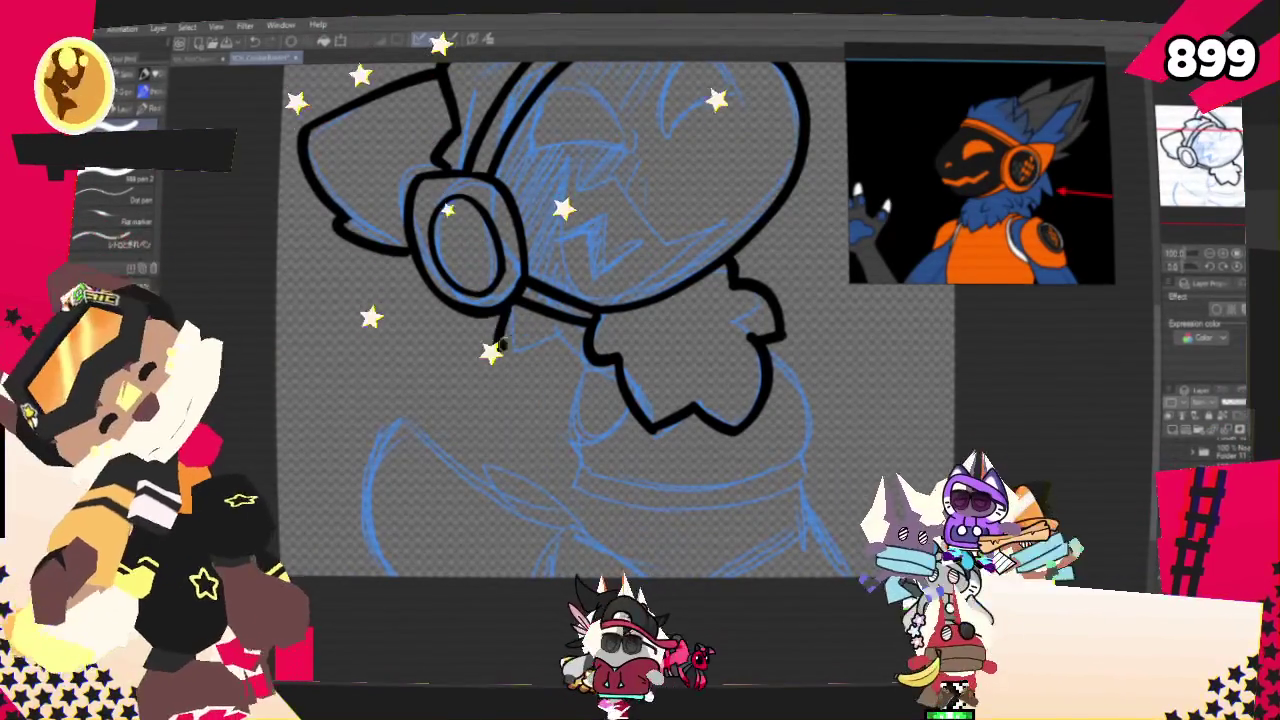
{"action": "mouse_move", "coordinate": [498, 326]}
{"action": "left_mouse_down"}
{"action": "mouse_move", "coordinate": [548, 378]}
{"action": "mouse_move", "coordinate": [590, 350]}
{"action": "left_mouse_up"}
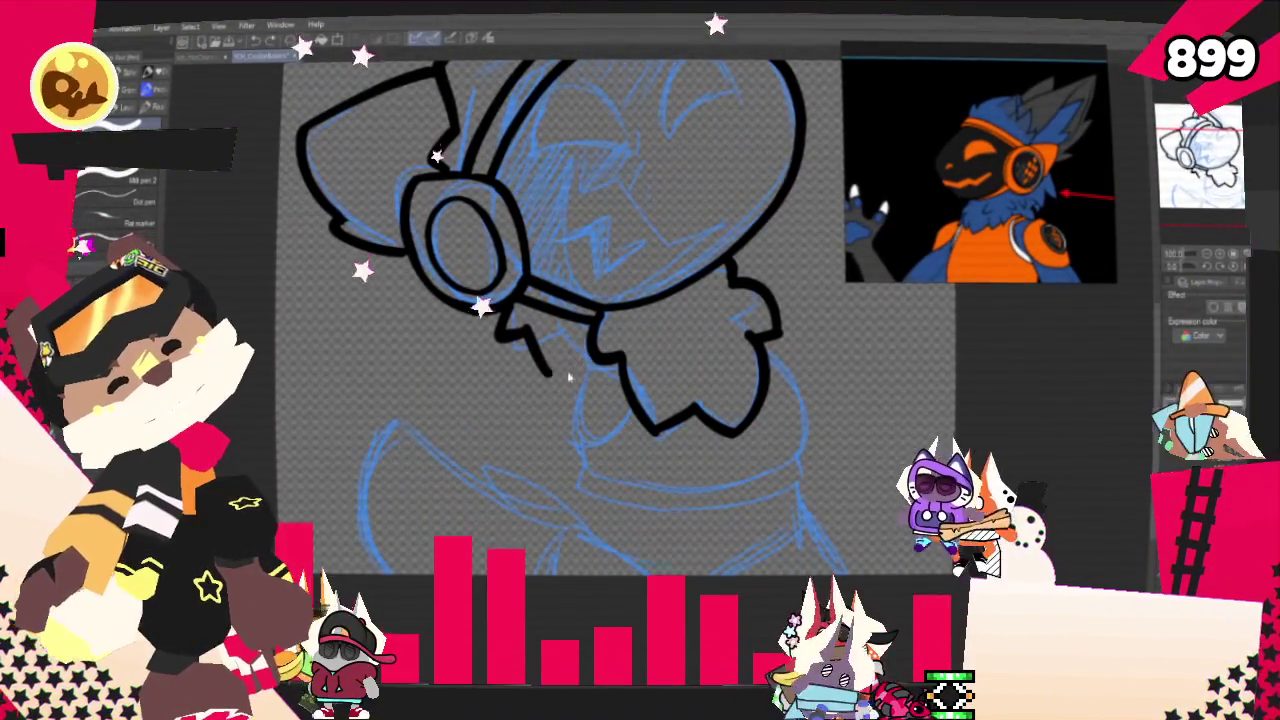
- Ink the outline running down the right side of the neck
{"action": "scroll", "coordinate": [808, 210], "scroll_direction": "down", "scroll_amount": 3}
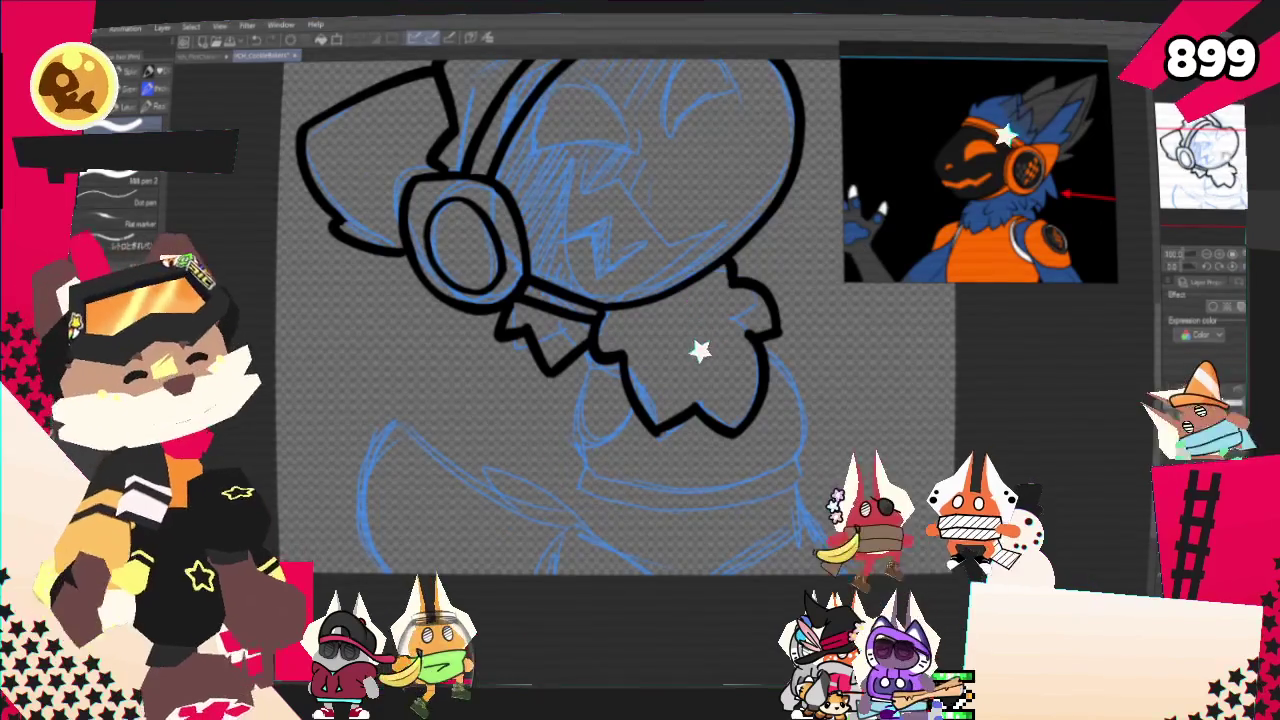
{"action": "scroll", "coordinate": [600, 275], "scroll_direction": "right", "scroll_amount": 2}
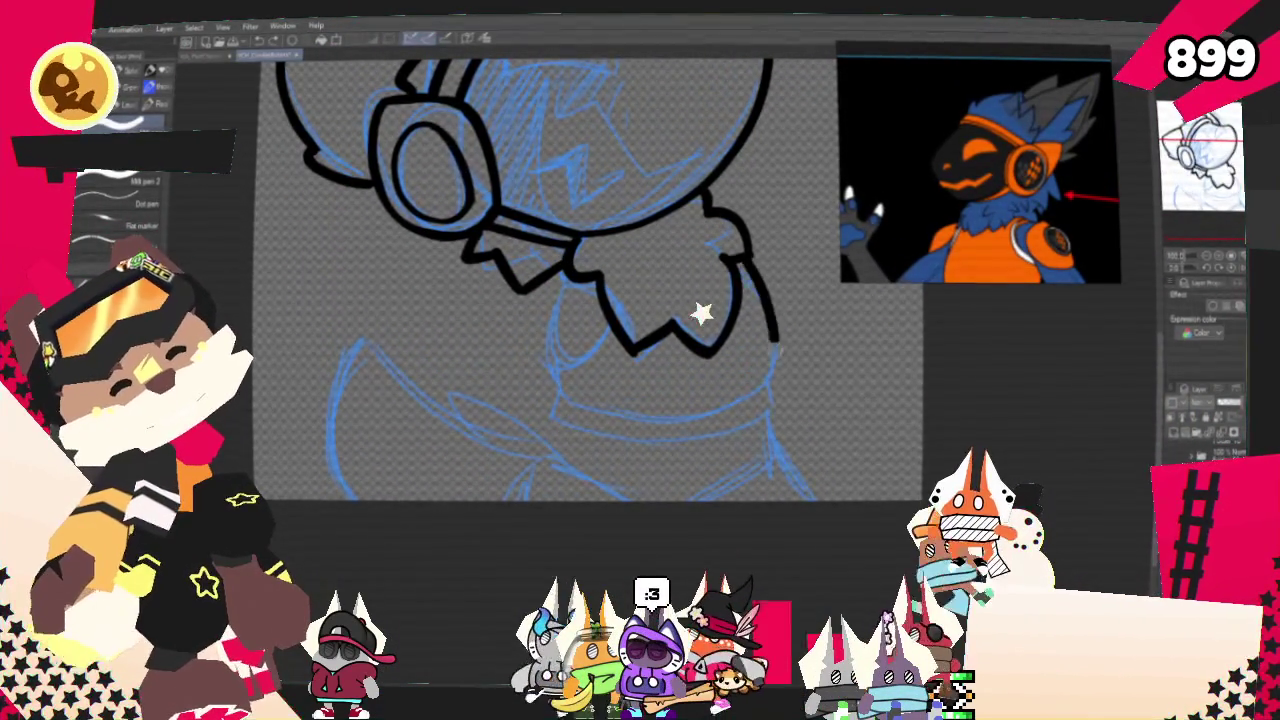
{"action": "left_click_drag", "start_coordinate": [762, 290], "coordinate": [770, 372]}
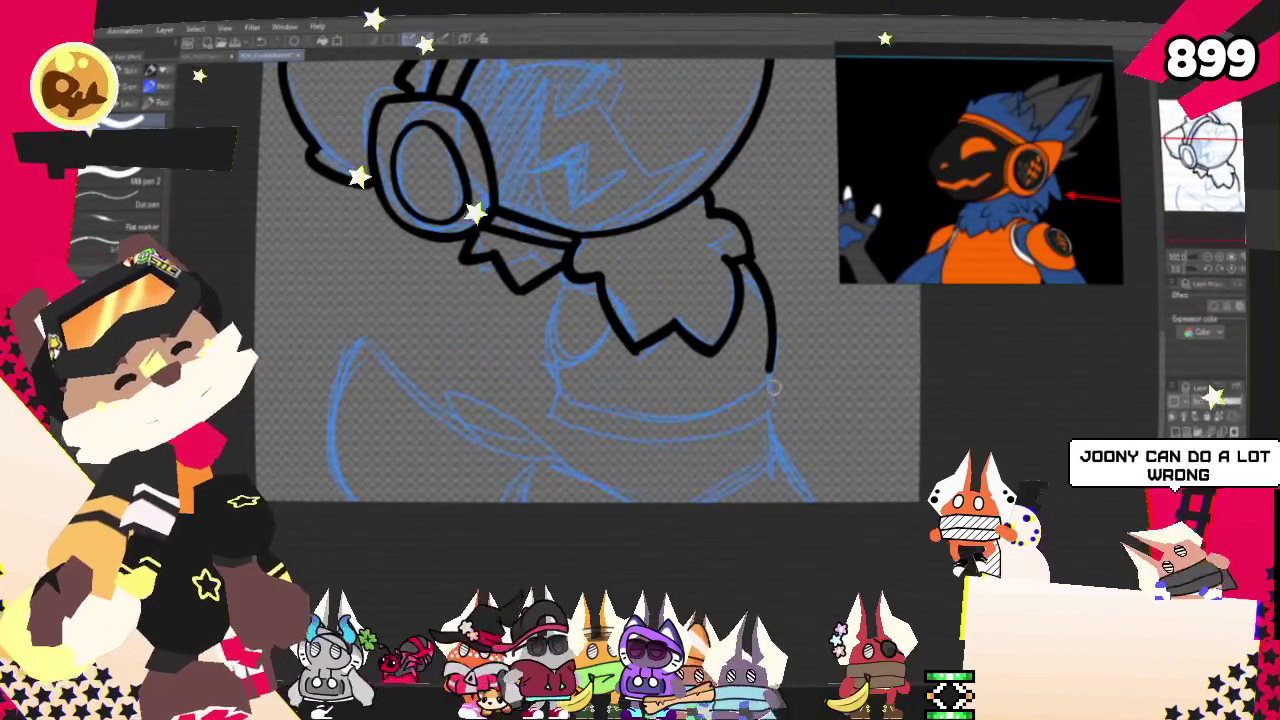
{"action": "left_click_drag", "start_coordinate": [770, 374], "coordinate": [775, 392]}
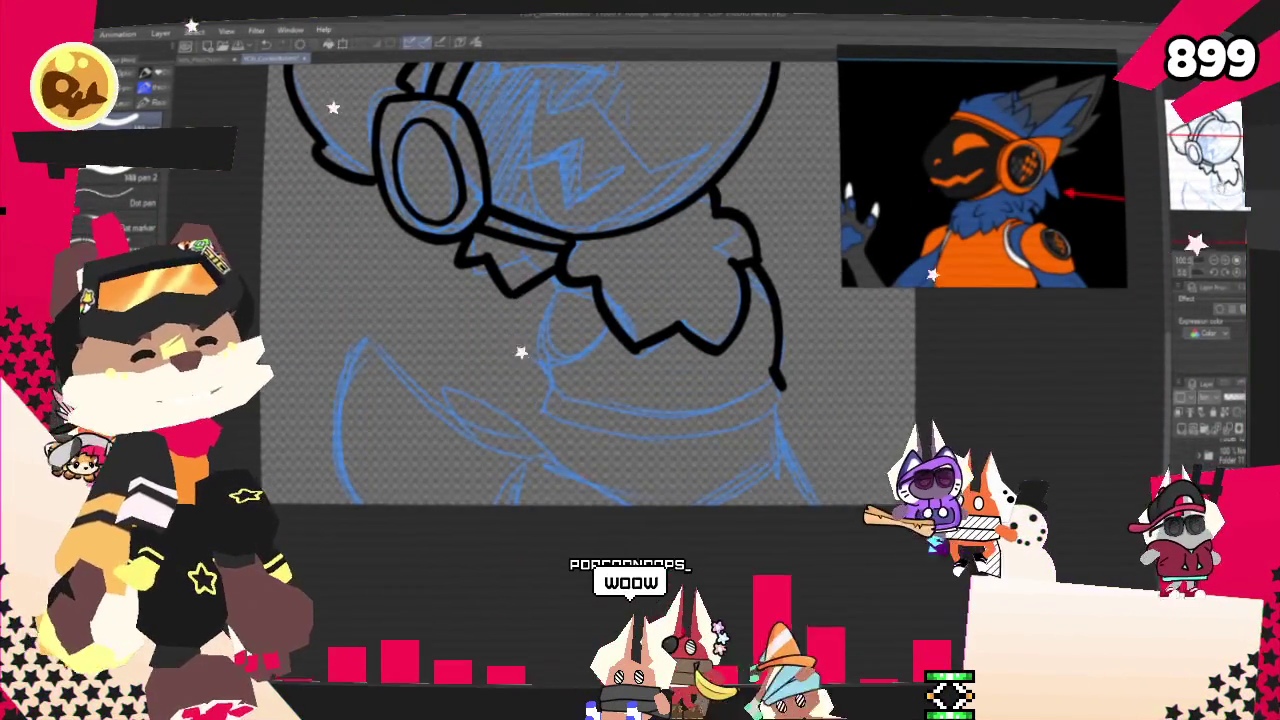
{"action": "left_click_drag", "start_coordinate": [560, 300], "coordinate": [618, 303]}
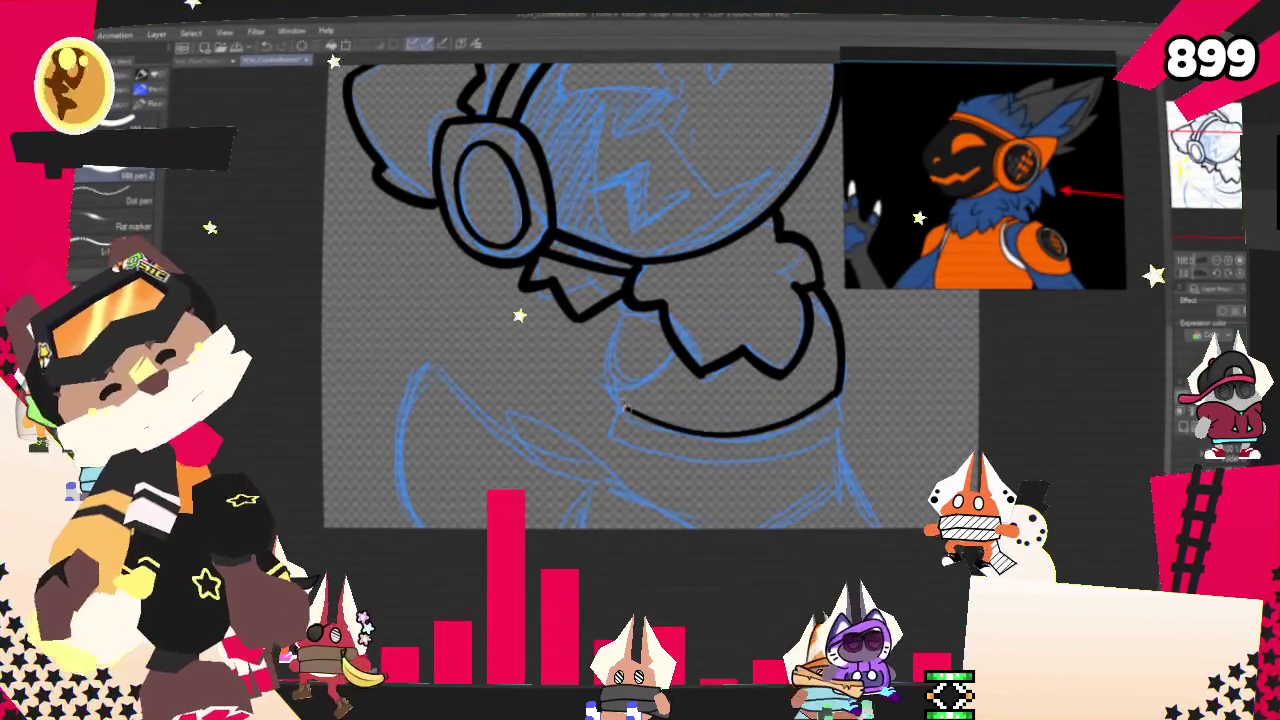
- Erase the lower curve's rough left end, then ink the collar's left side and under-jaw line
{"action": "left_click_drag", "start_coordinate": [632, 407], "coordinate": [665, 422]}
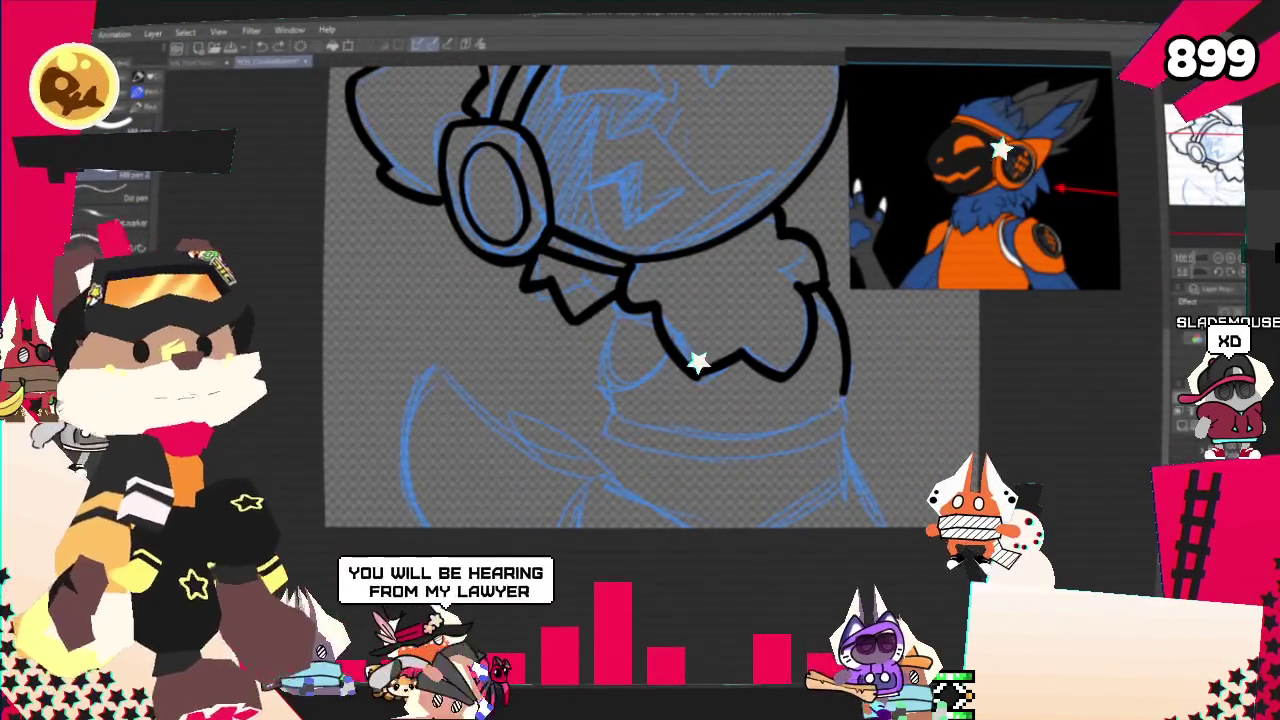
{"action": "left_click_drag", "start_coordinate": [606, 336], "coordinate": [622, 404]}
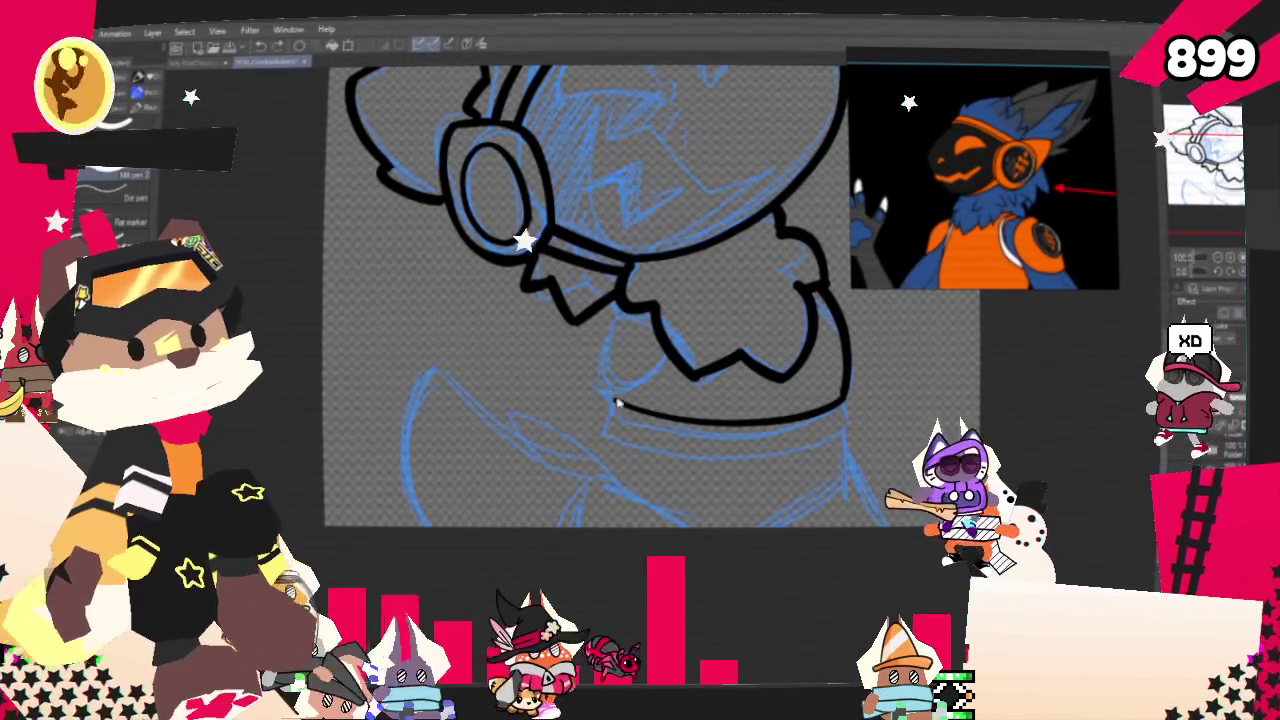
{"action": "left_click_drag", "start_coordinate": [611, 306], "coordinate": [617, 403]}
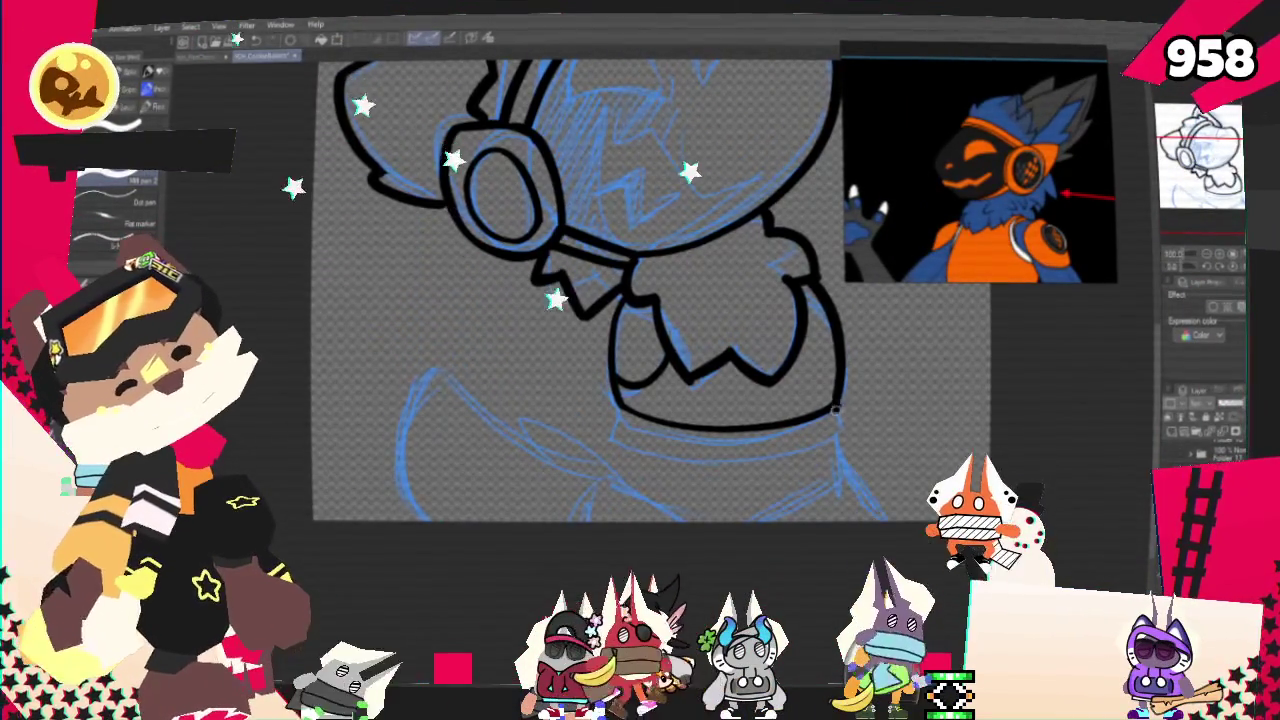
{"action": "mouse_move", "coordinate": [835, 440]}
{"action": "left_mouse_down"}
{"action": "mouse_move", "coordinate": [698, 452]}
{"action": "mouse_move", "coordinate": [592, 430]}
{"action": "left_mouse_up"}
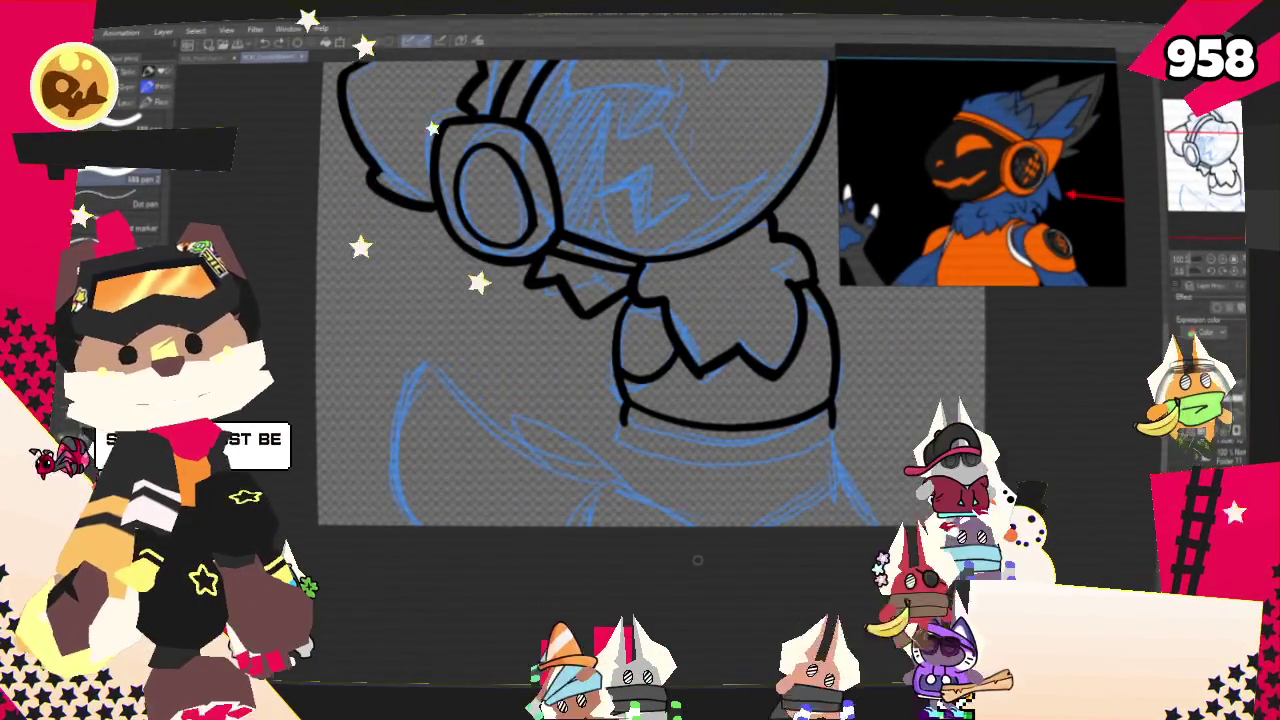
- Ink the collar band below the chin and a band along its bottom edge
{"action": "left_click_drag", "start_coordinate": [698, 560], "coordinate": [701, 429]}
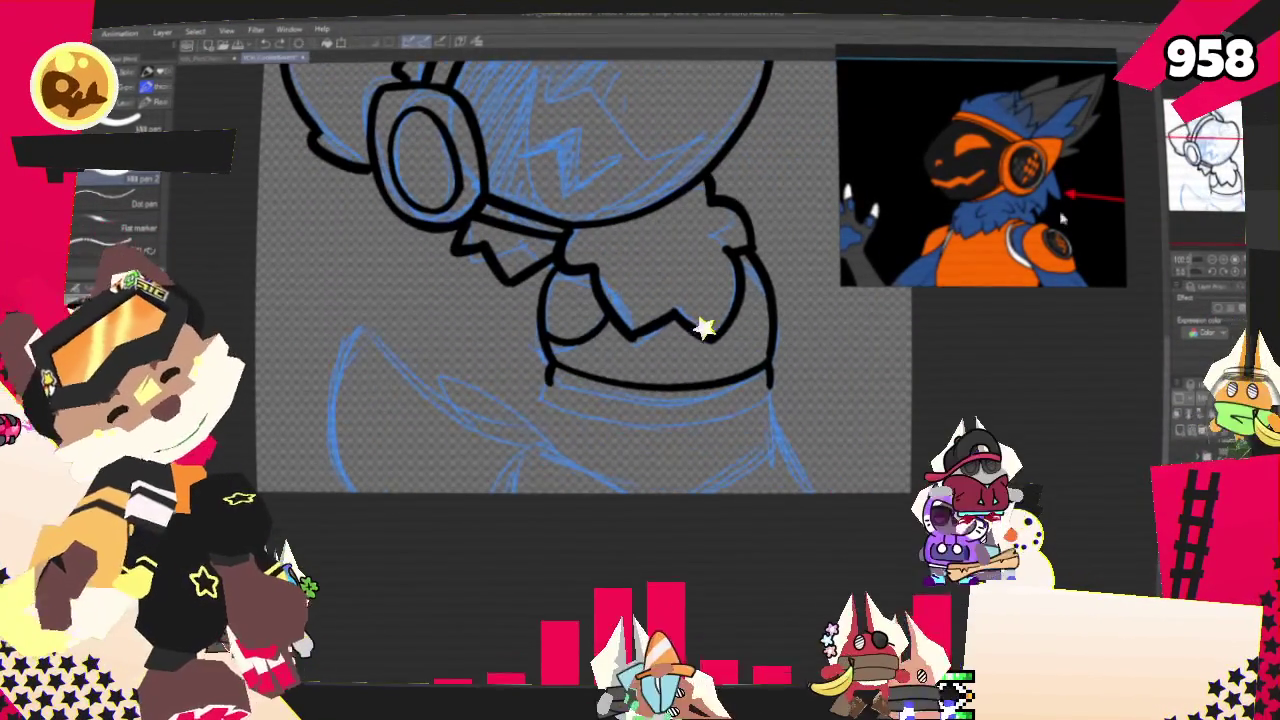
{"action": "key", "text": "ctrl+z"}
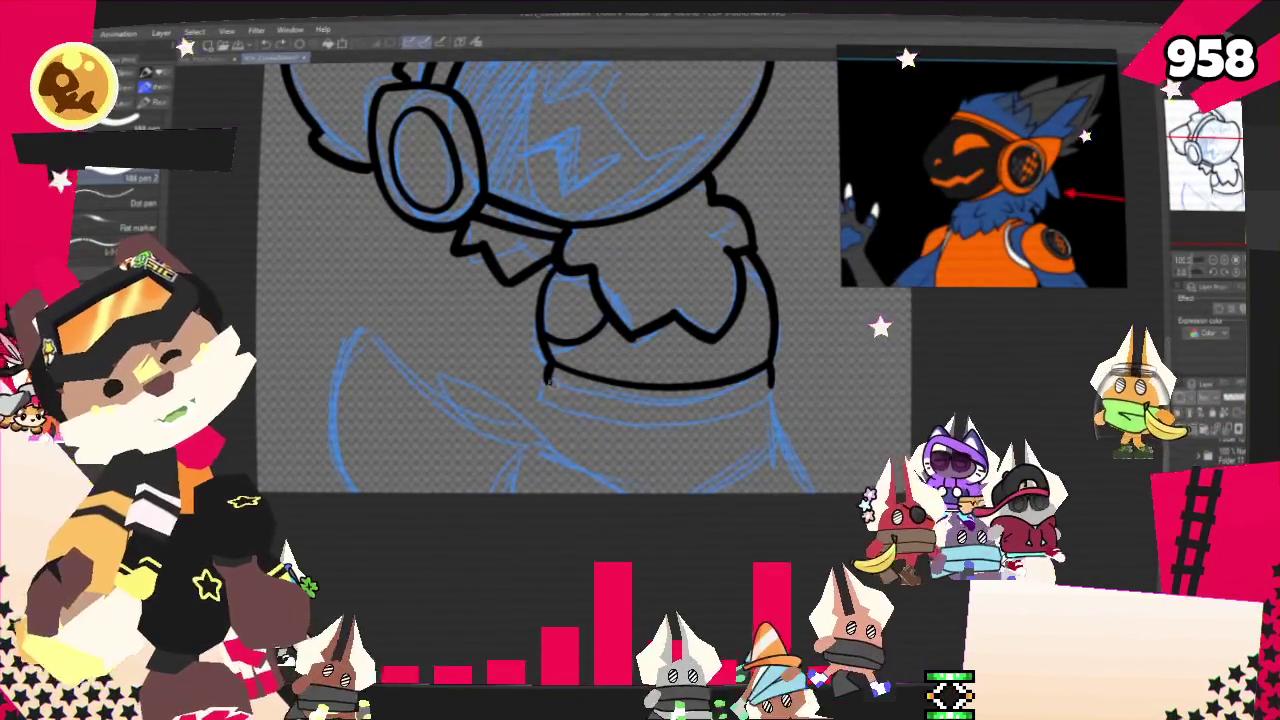
{"action": "left_click_drag", "start_coordinate": [548, 380], "coordinate": [775, 392]}
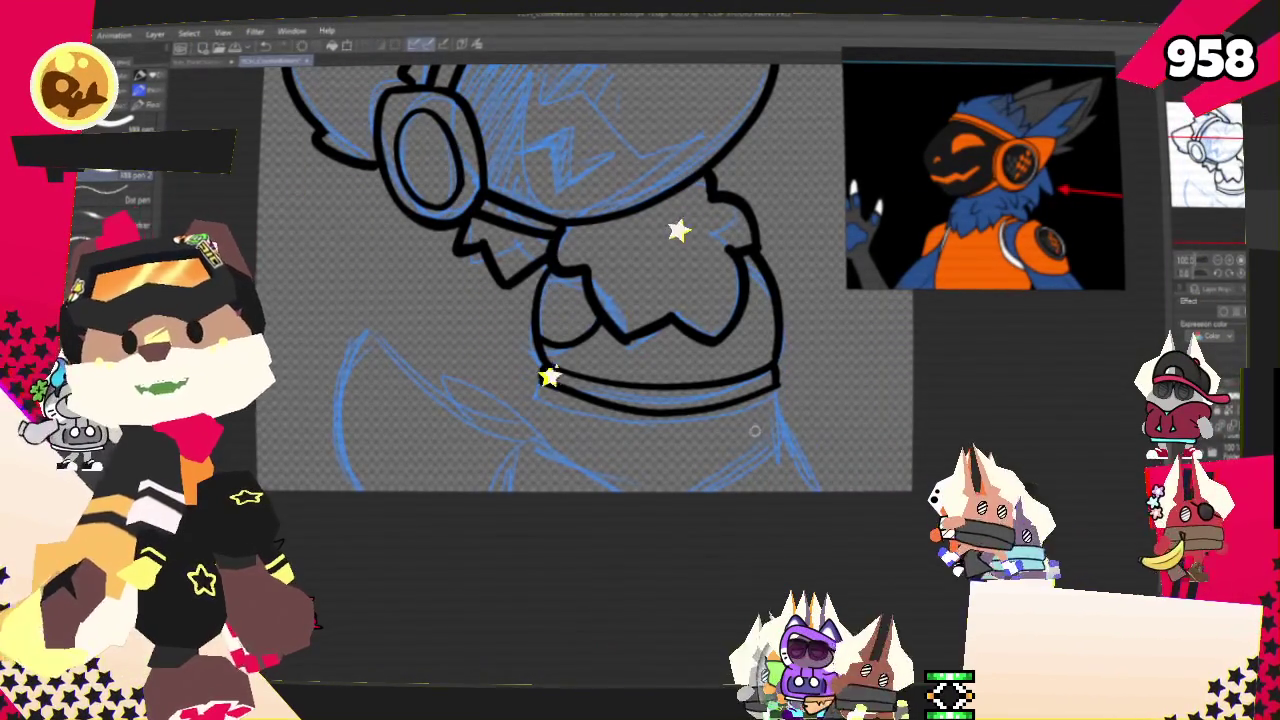
{"action": "scroll", "coordinate": [776, 308], "scroll_direction": "up", "scroll_amount": 1}
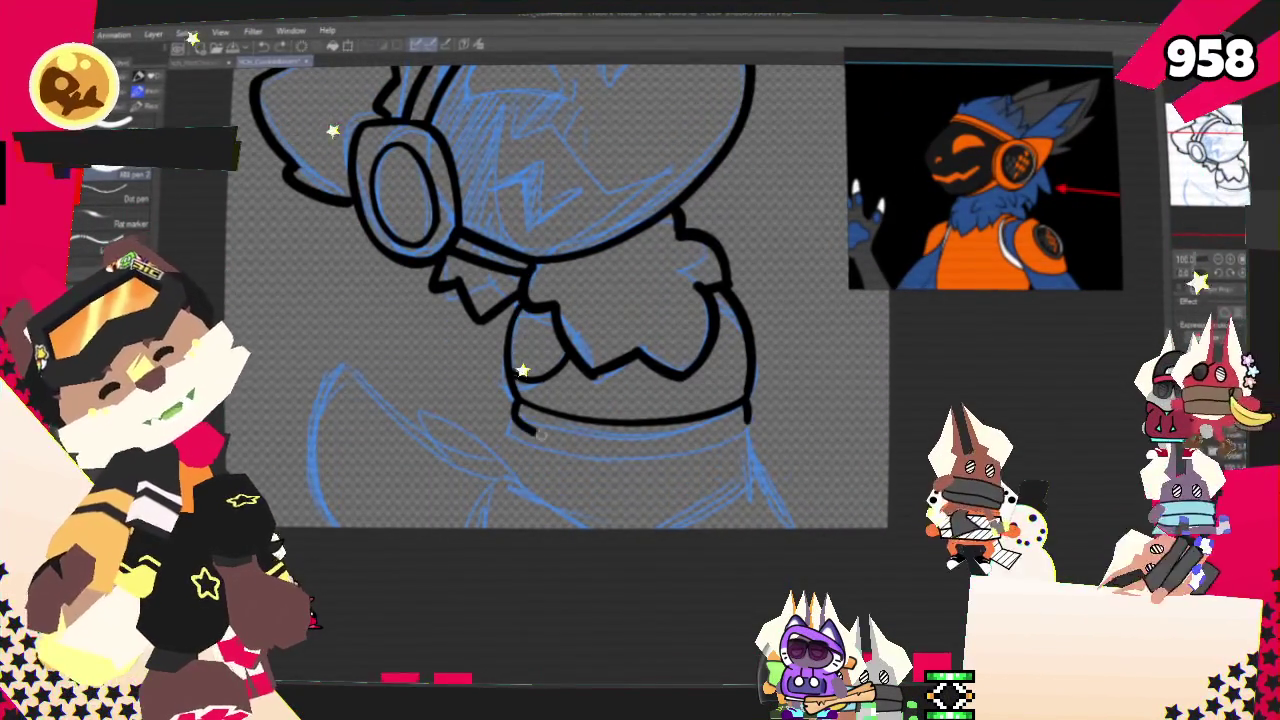
{"action": "left_click_drag", "start_coordinate": [514, 422], "coordinate": [748, 428]}
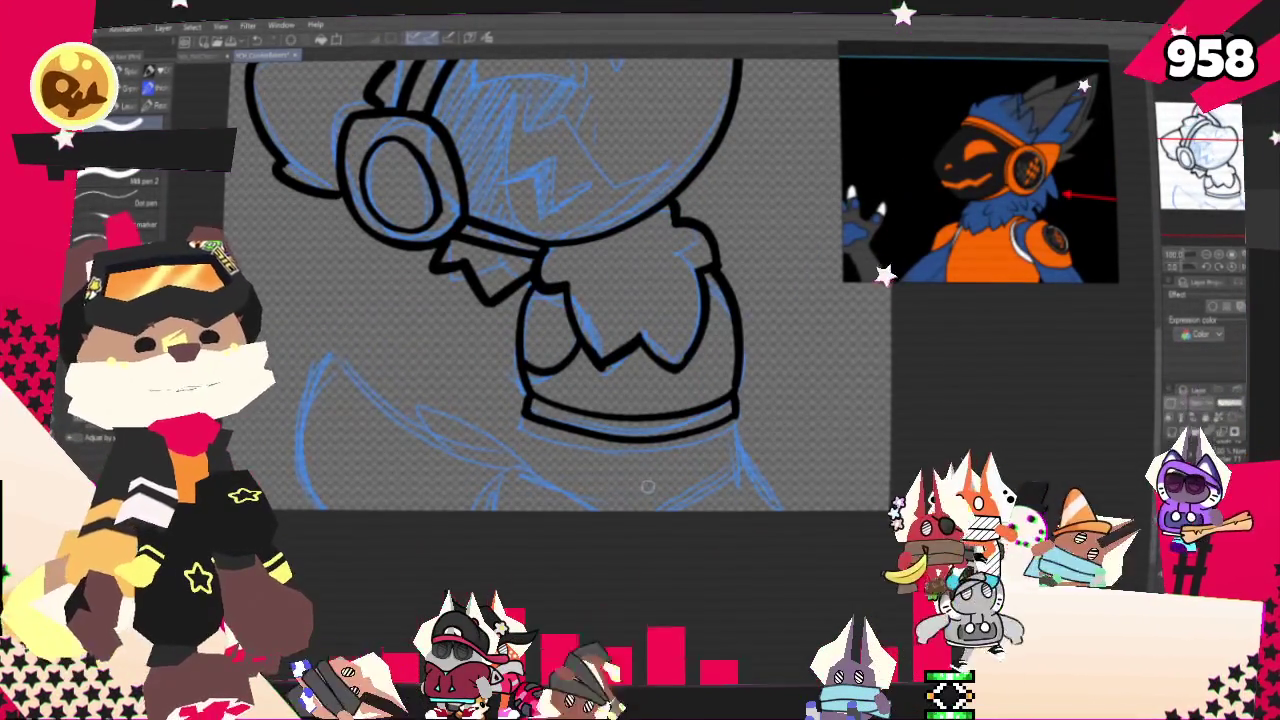
- Ink the body's left side, the curve from the collar's right end, and the lower right edge
{"action": "scroll", "coordinate": [657, 463], "scroll_direction": "down", "scroll_amount": 3}
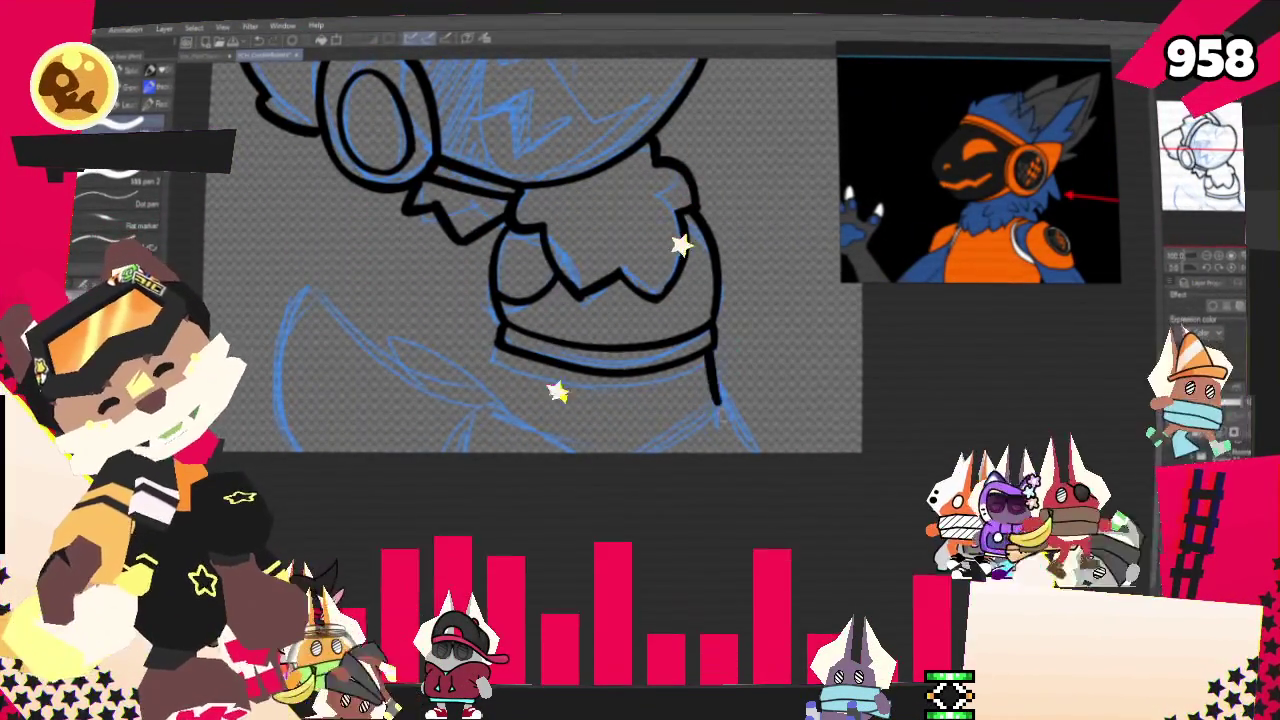
{"action": "left_click_drag", "start_coordinate": [717, 405], "coordinate": [712, 352]}
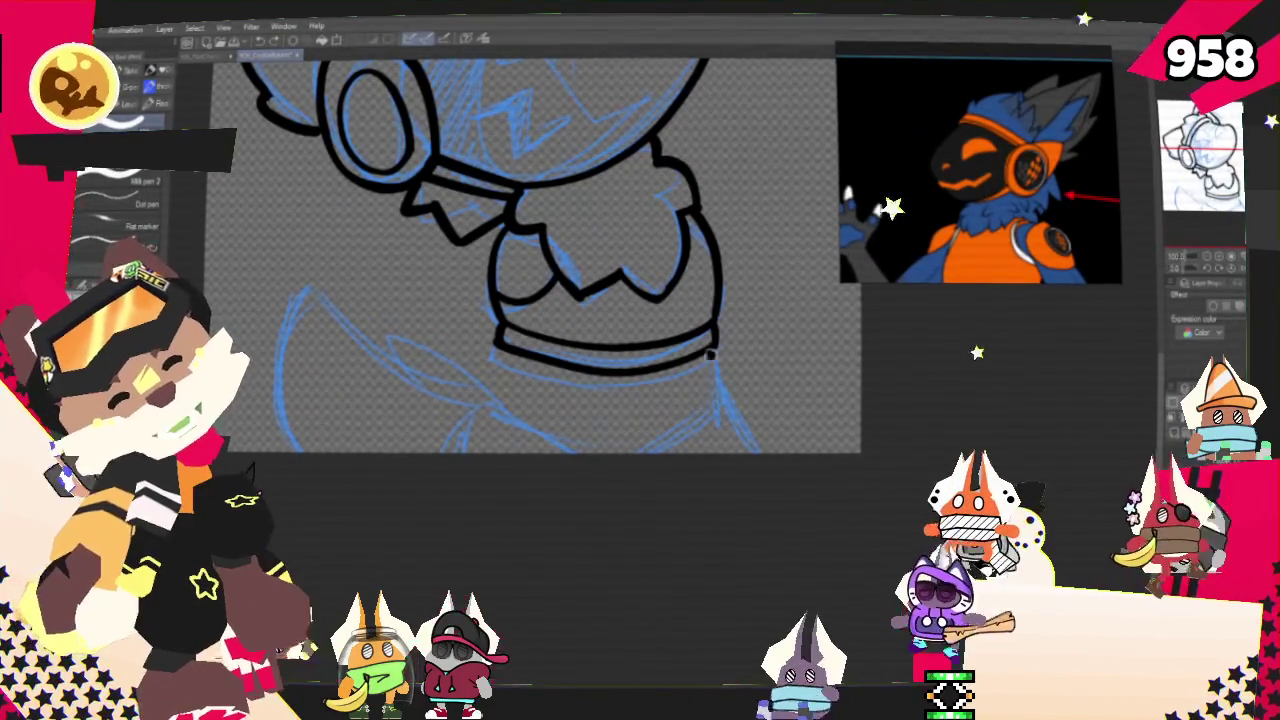
{"action": "key", "text": "ctrl+z"}
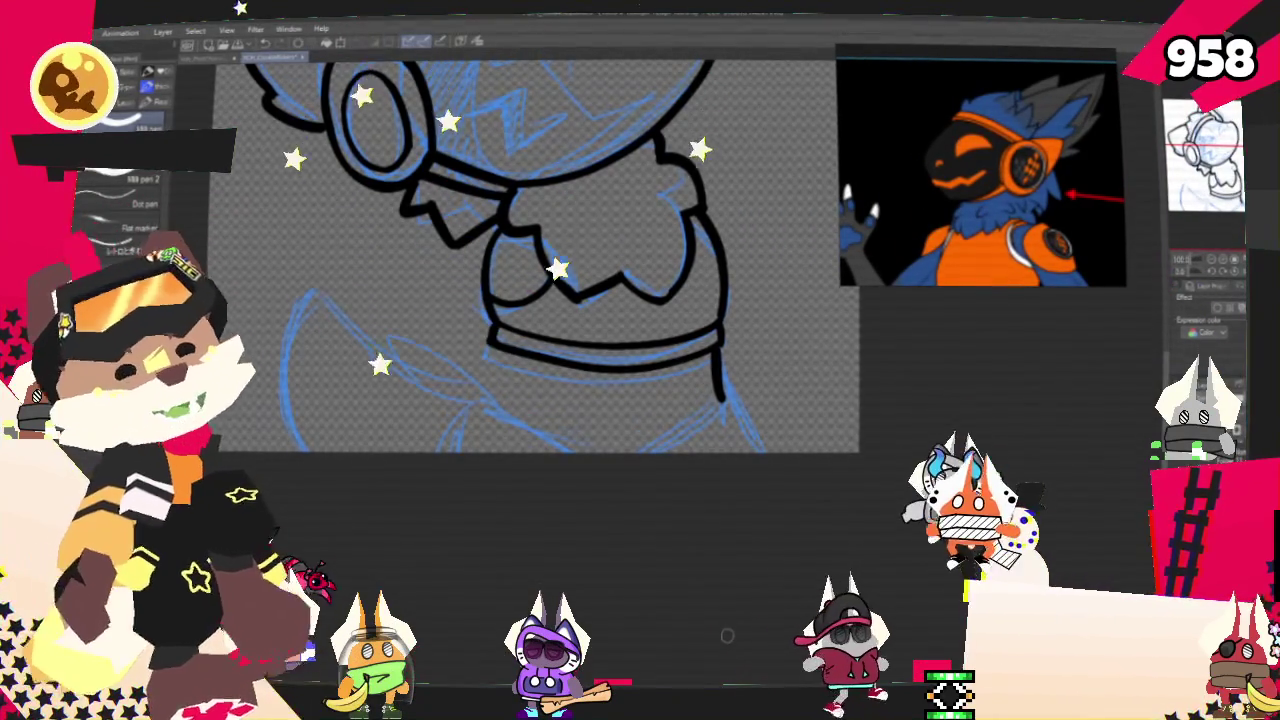
{"action": "mouse_move", "coordinate": [492, 345]}
{"action": "left_mouse_down"}
{"action": "mouse_move", "coordinate": [482, 400]}
{"action": "mouse_move", "coordinate": [585, 450]}
{"action": "left_mouse_up"}
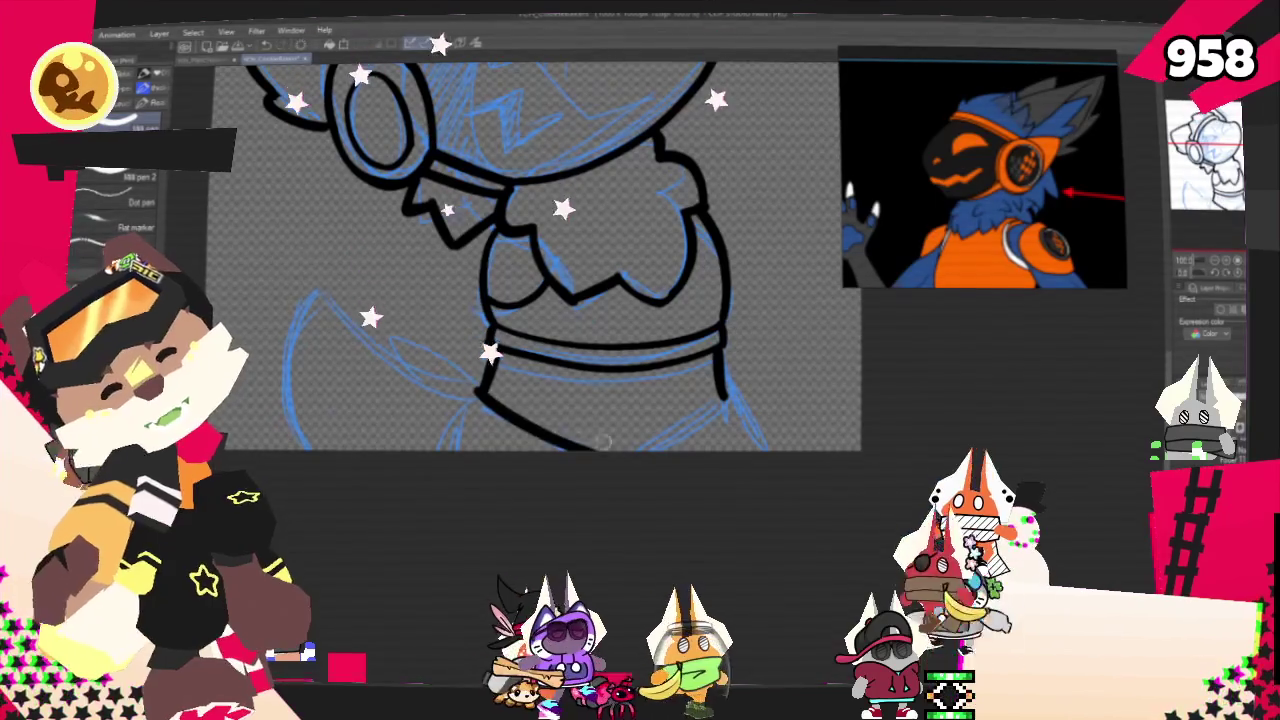
{"action": "left_click_drag", "start_coordinate": [724, 402], "coordinate": [640, 450]}
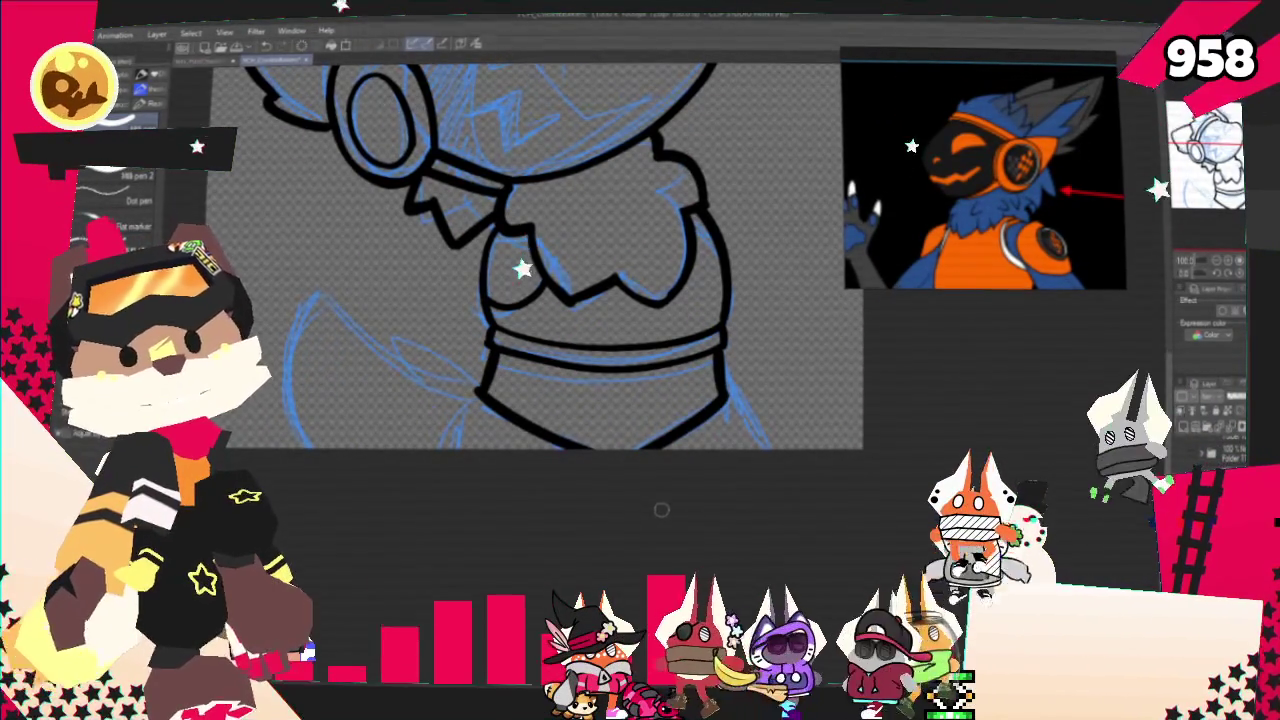
{"action": "left_click_drag", "start_coordinate": [725, 398], "coordinate": [765, 445]}
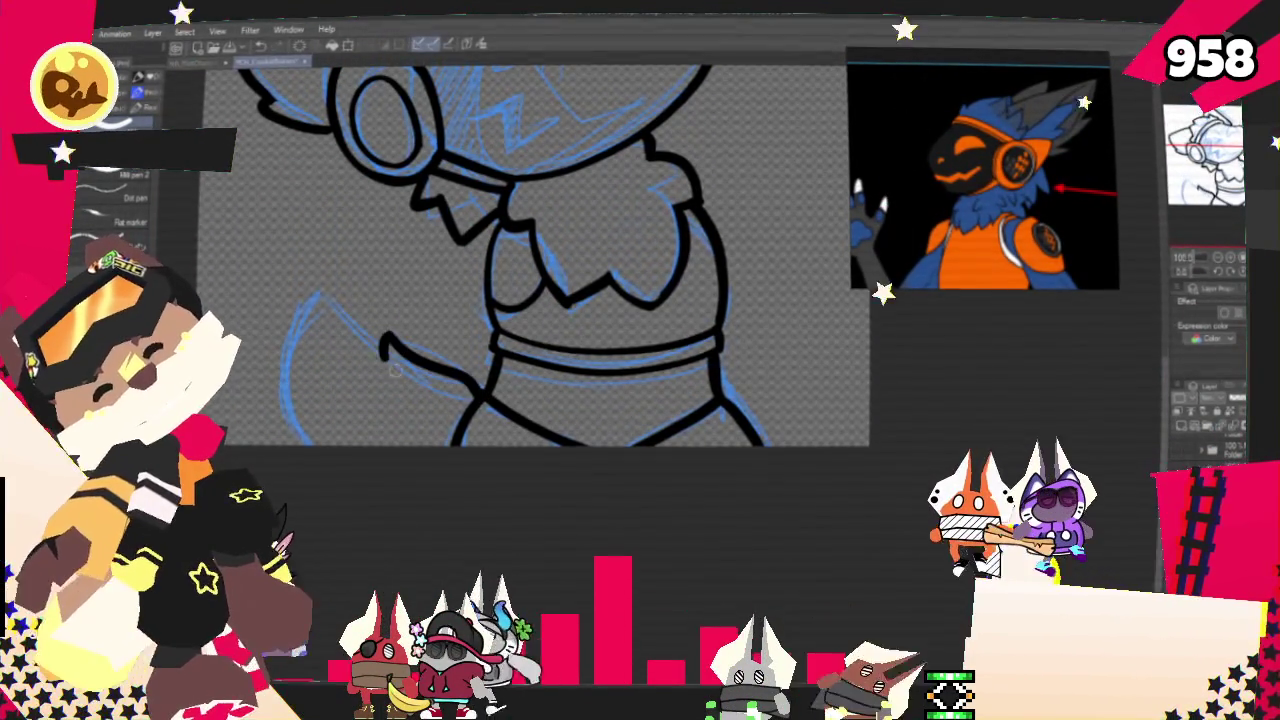
- Ink the outline of the character's raised arm
{"action": "left_click_drag", "start_coordinate": [383, 345], "coordinate": [288, 440]}
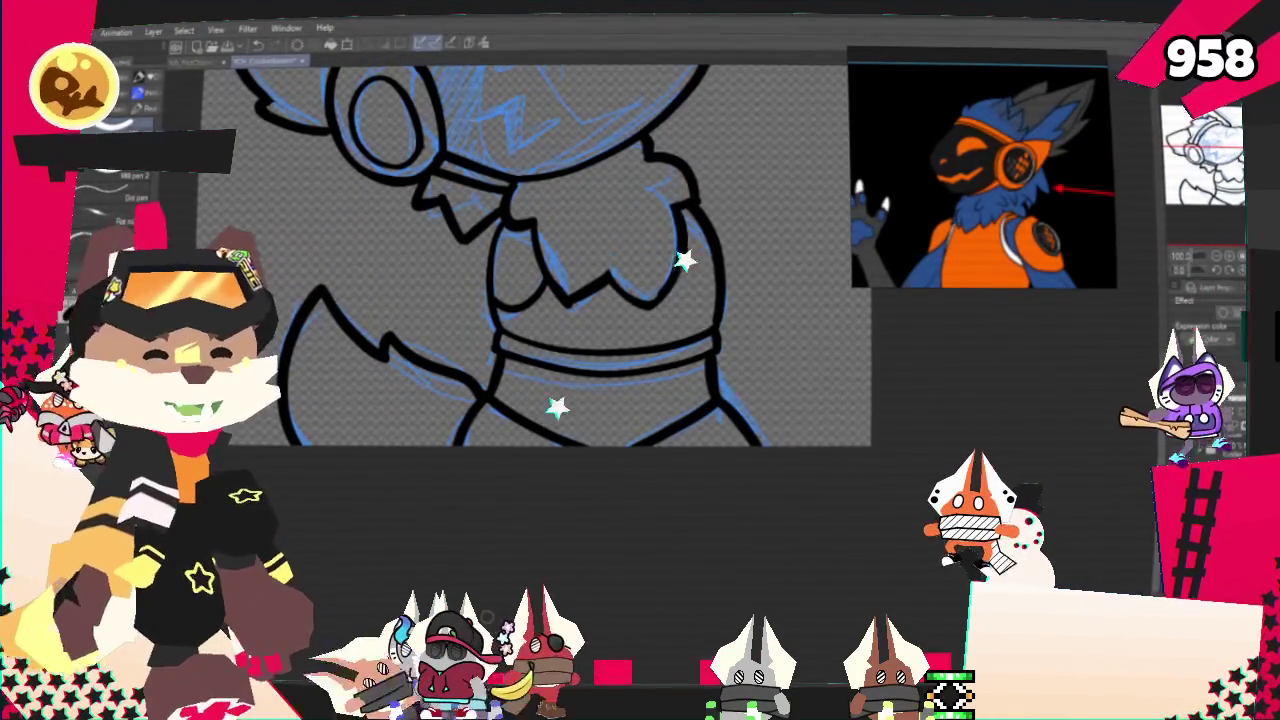
{"action": "scroll", "coordinate": [500, 330], "scroll_direction": "up", "scroll_amount": 3}
{"action": "scroll", "coordinate": [500, 330], "scroll_direction": "up", "scroll_amount": 3}
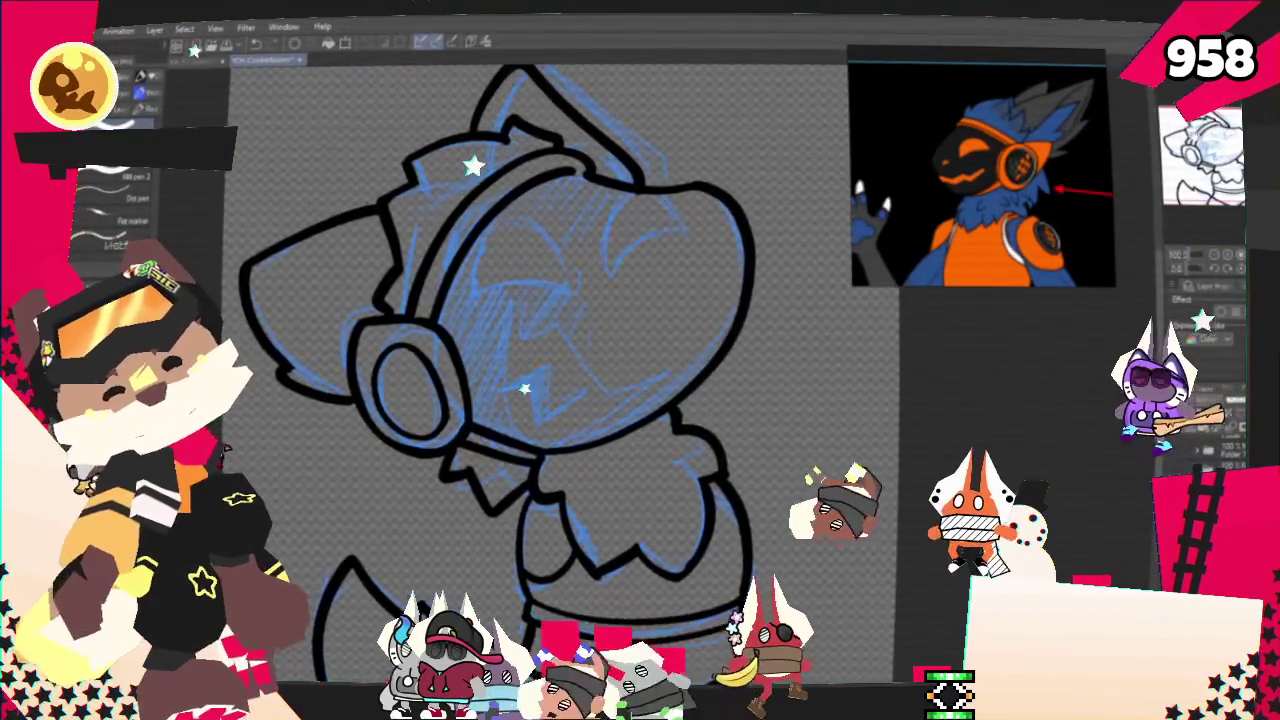
{"action": "scroll", "coordinate": [550, 370], "scroll_direction": "left", "scroll_amount": 3}
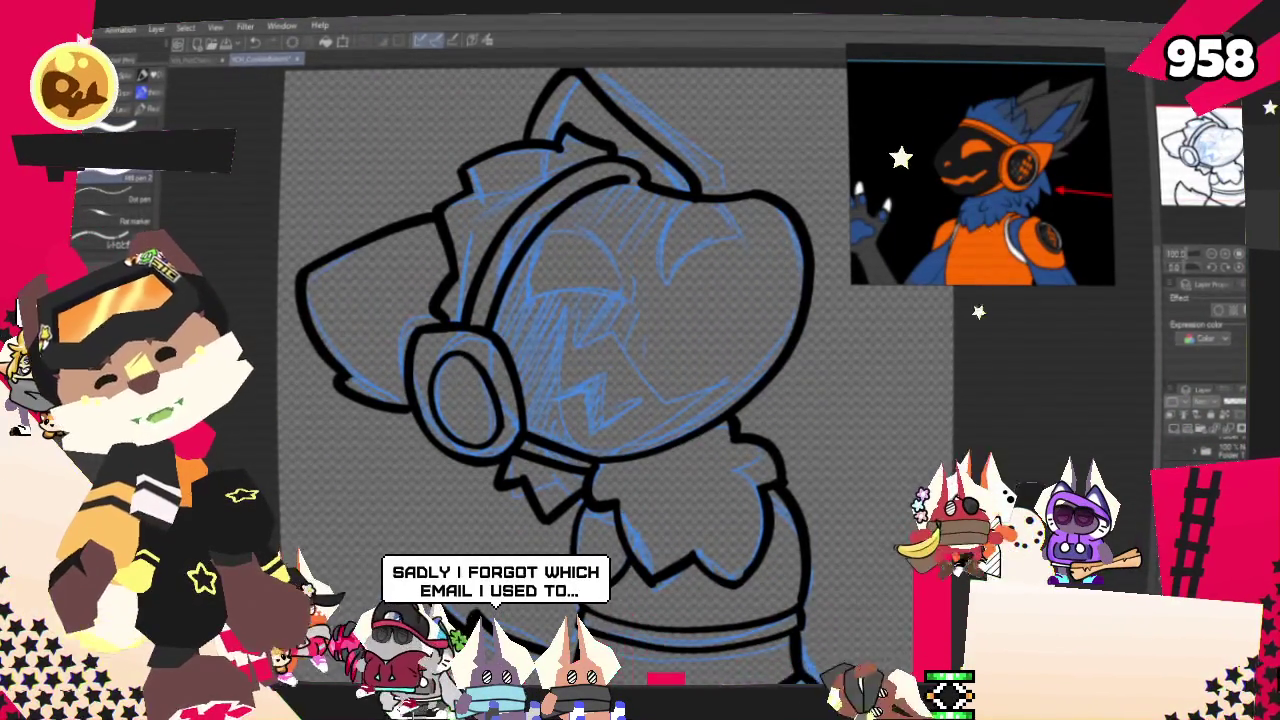
{"action": "left_click_drag", "start_coordinate": [550, 370], "coordinate": [675, 425]}
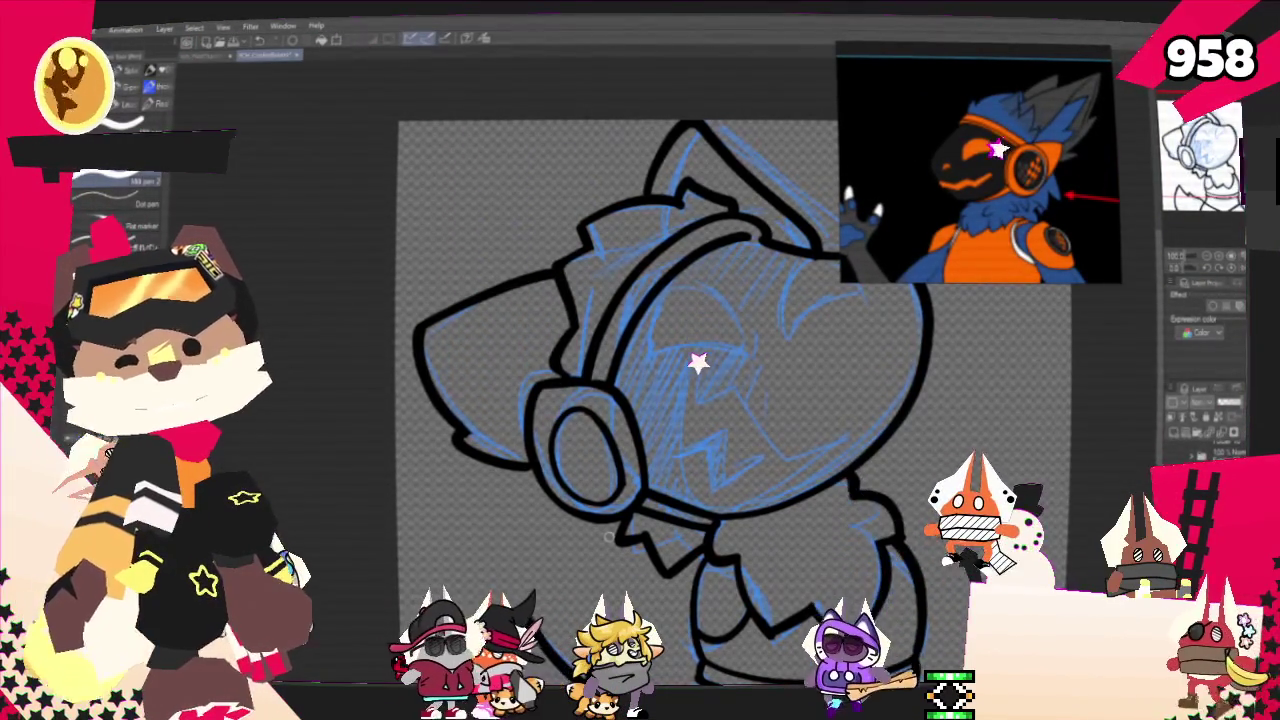
{"action": "mouse_move", "coordinate": [609, 538]}
{"action": "left_mouse_down"}
{"action": "mouse_move", "coordinate": [534, 508]}
{"action": "mouse_move", "coordinate": [360, 340]}
{"action": "left_mouse_up"}
{"action": "left_click_drag", "start_coordinate": [400, 300], "coordinate": [470, 385]}
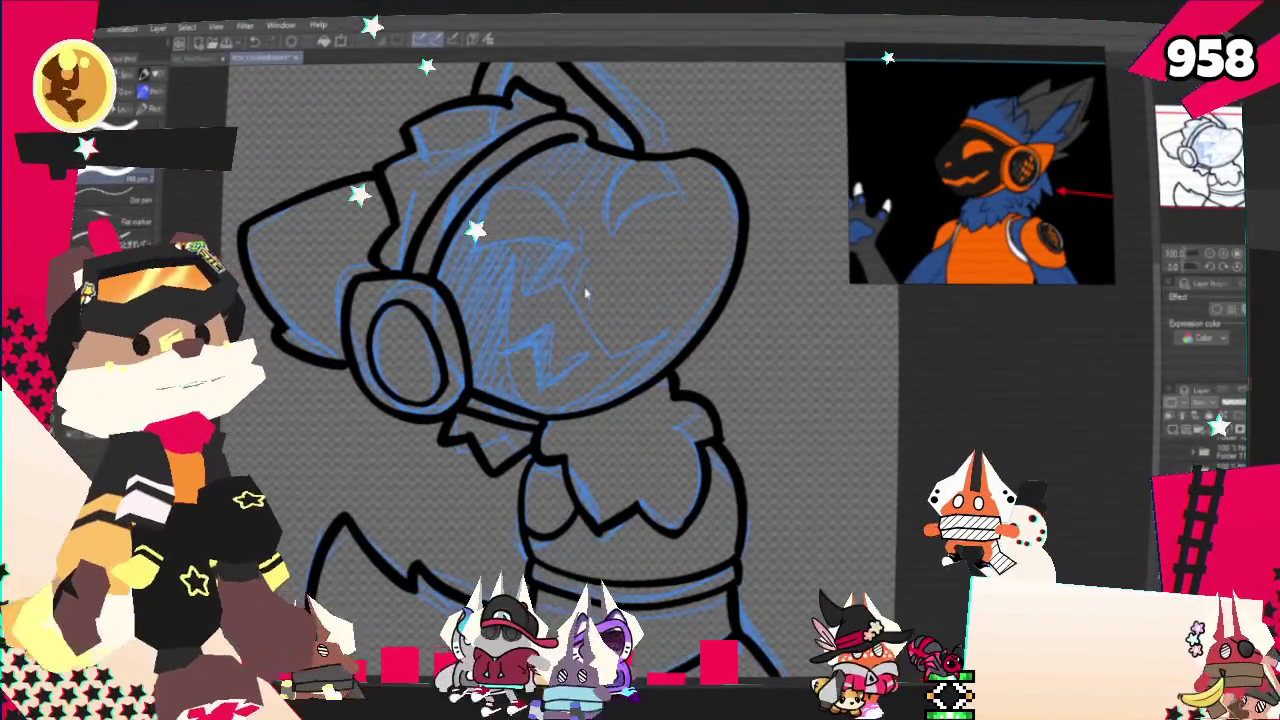
- Hide the blue sketch, outline the zigzag face marking and fill it solid orange
{"action": "key", "text": "Delete"}
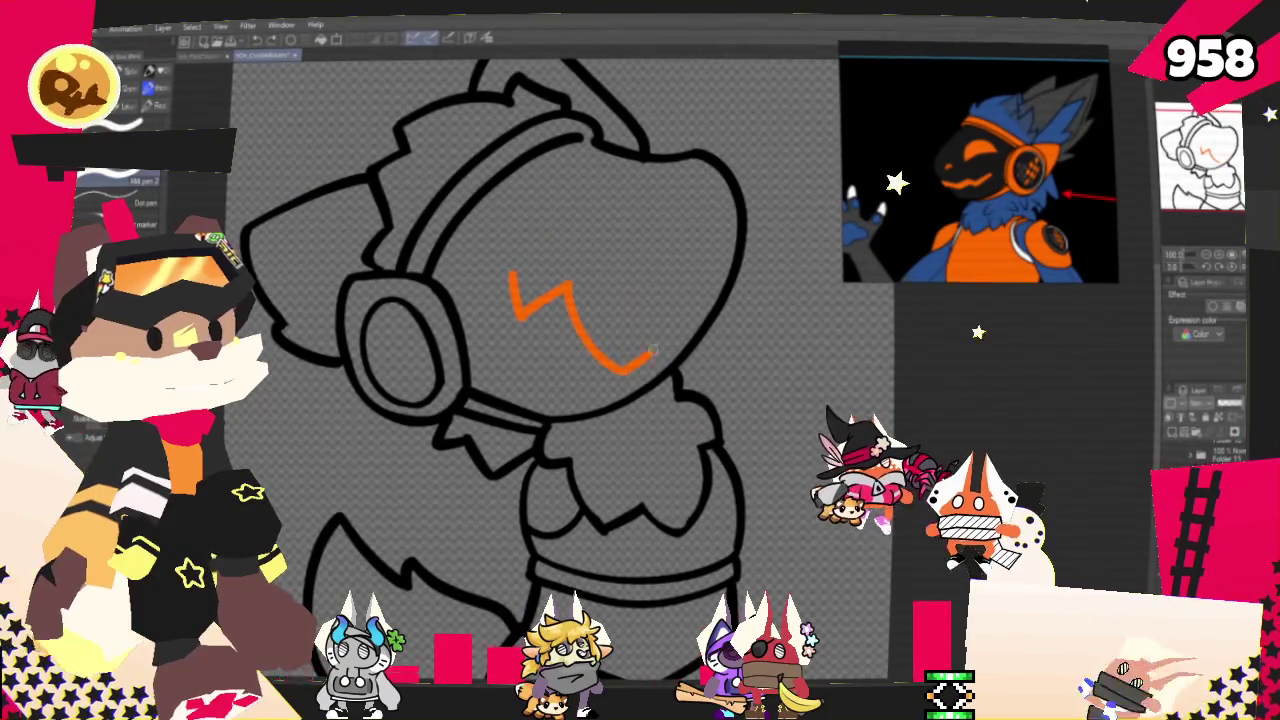
{"action": "left_click_drag", "start_coordinate": [630, 368], "coordinate": [672, 348]}
{"action": "left_click_drag", "start_coordinate": [508, 278], "coordinate": [578, 414]}
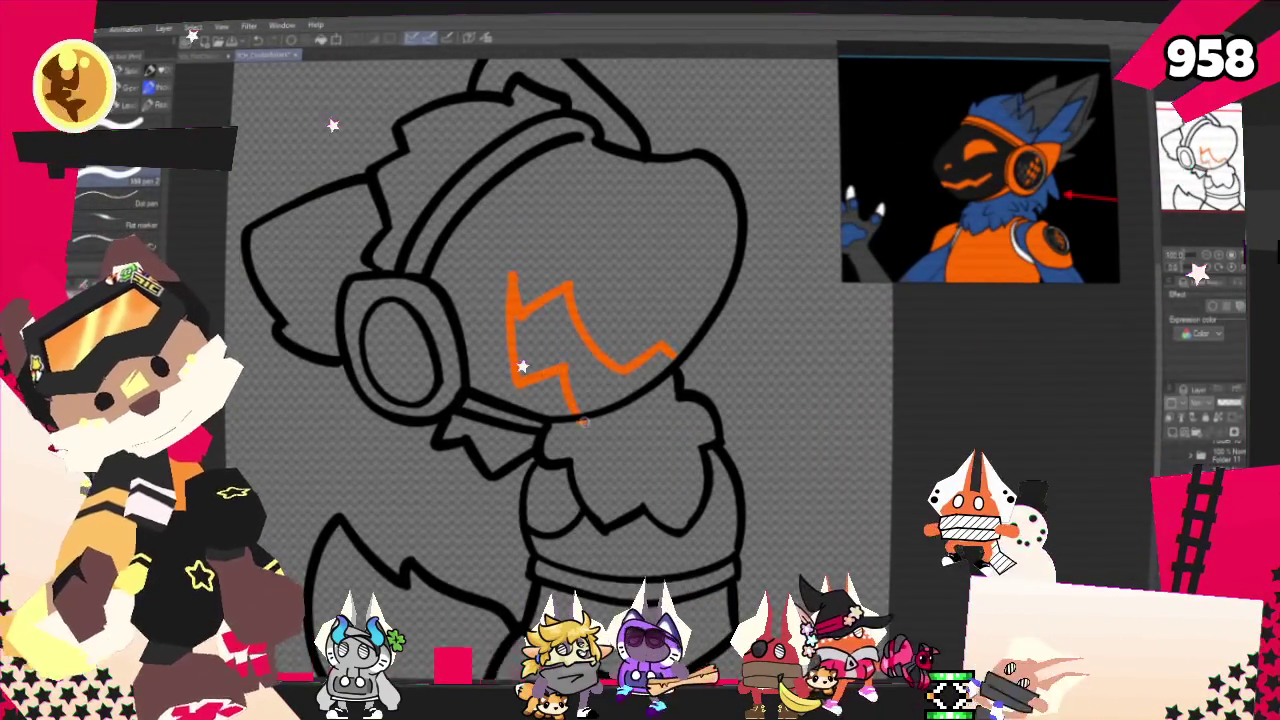
{"action": "key", "text": "ctrl+z"}
{"action": "left_click_drag", "start_coordinate": [508, 282], "coordinate": [530, 405]}
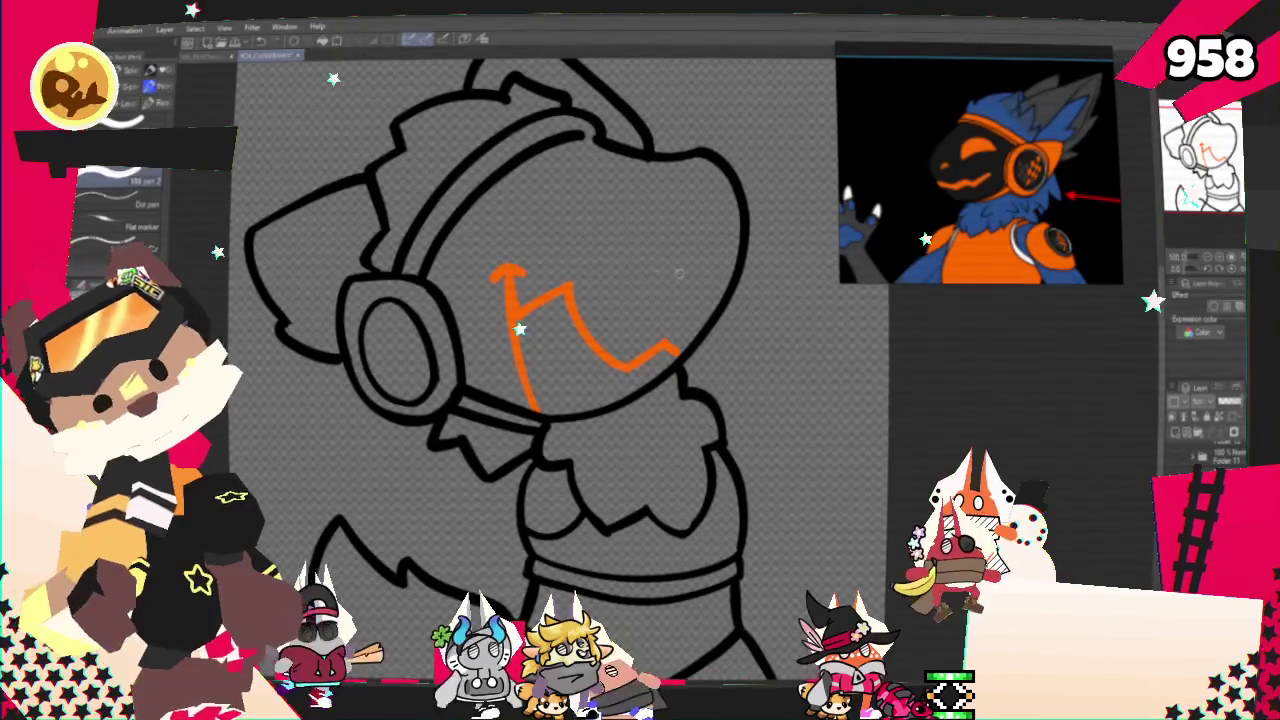
{"action": "left_click", "coordinate": [538, 378]}
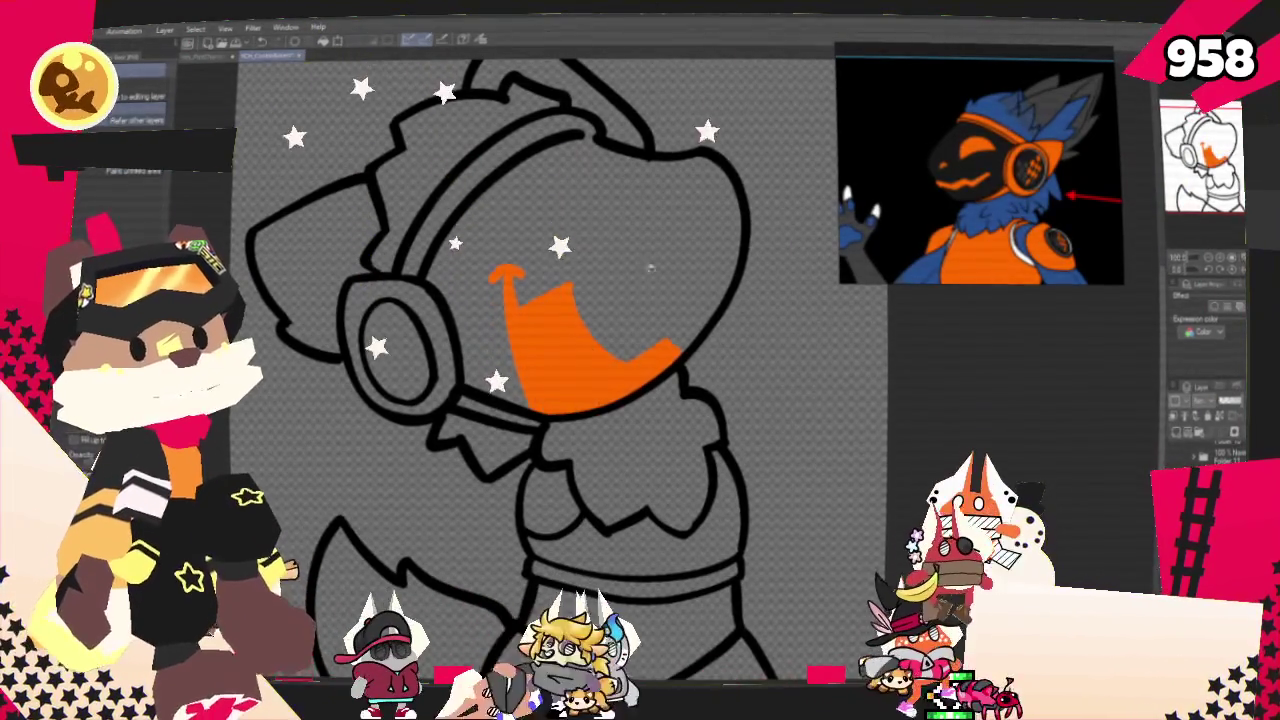
{"action": "key", "text": "p"}
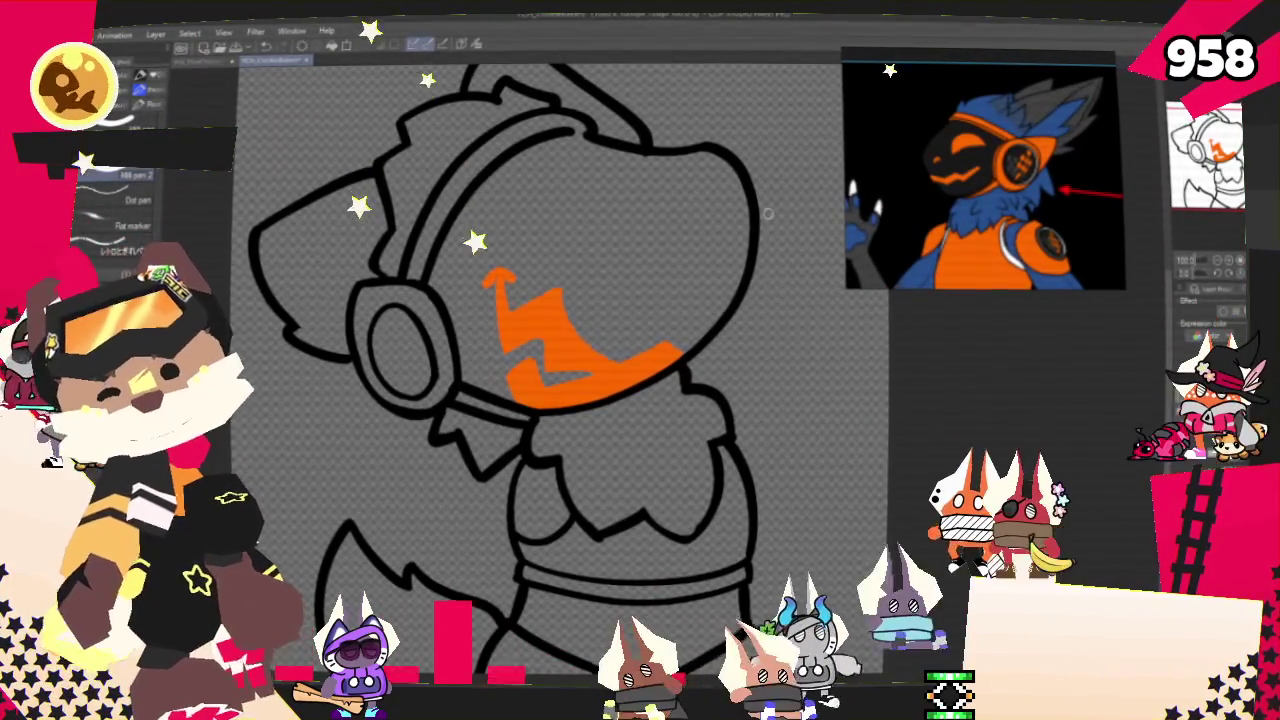
- Try painting an orange arc and patch on the upper head, undoing the attempts
{"action": "left_click_drag", "start_coordinate": [503, 237], "coordinate": [580, 230]}
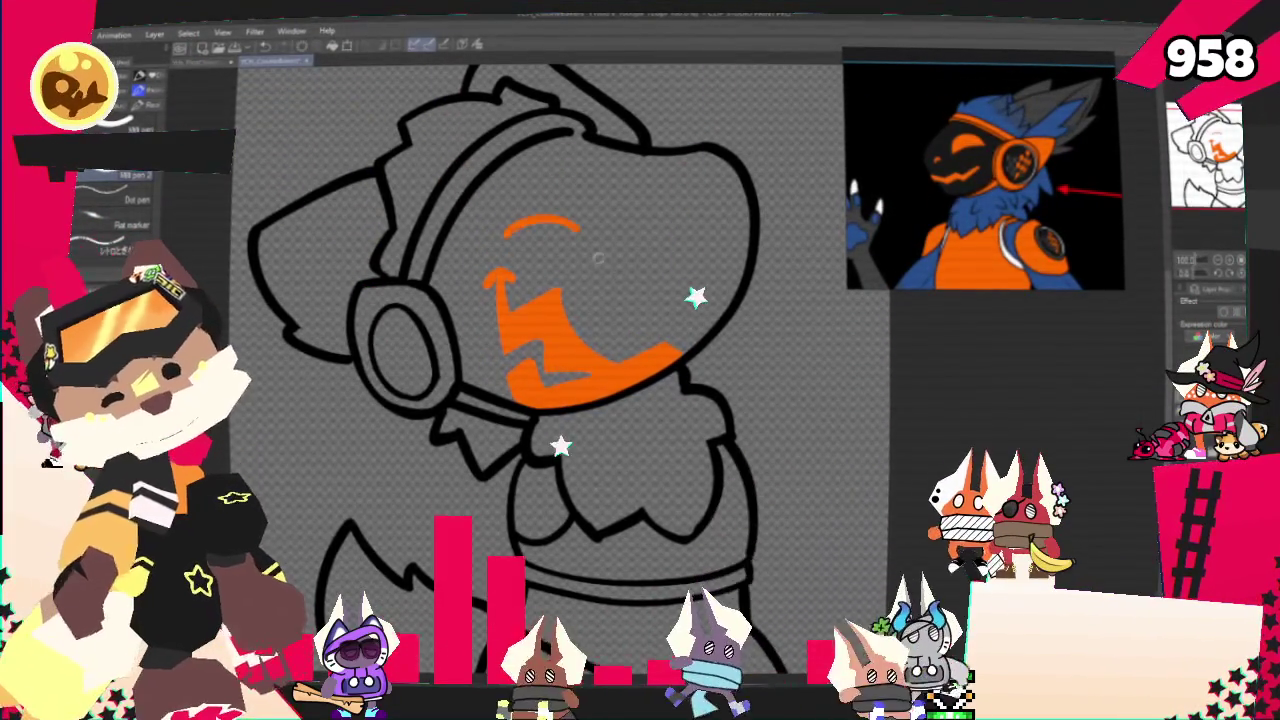
{"action": "key", "text": "ctrl+z"}
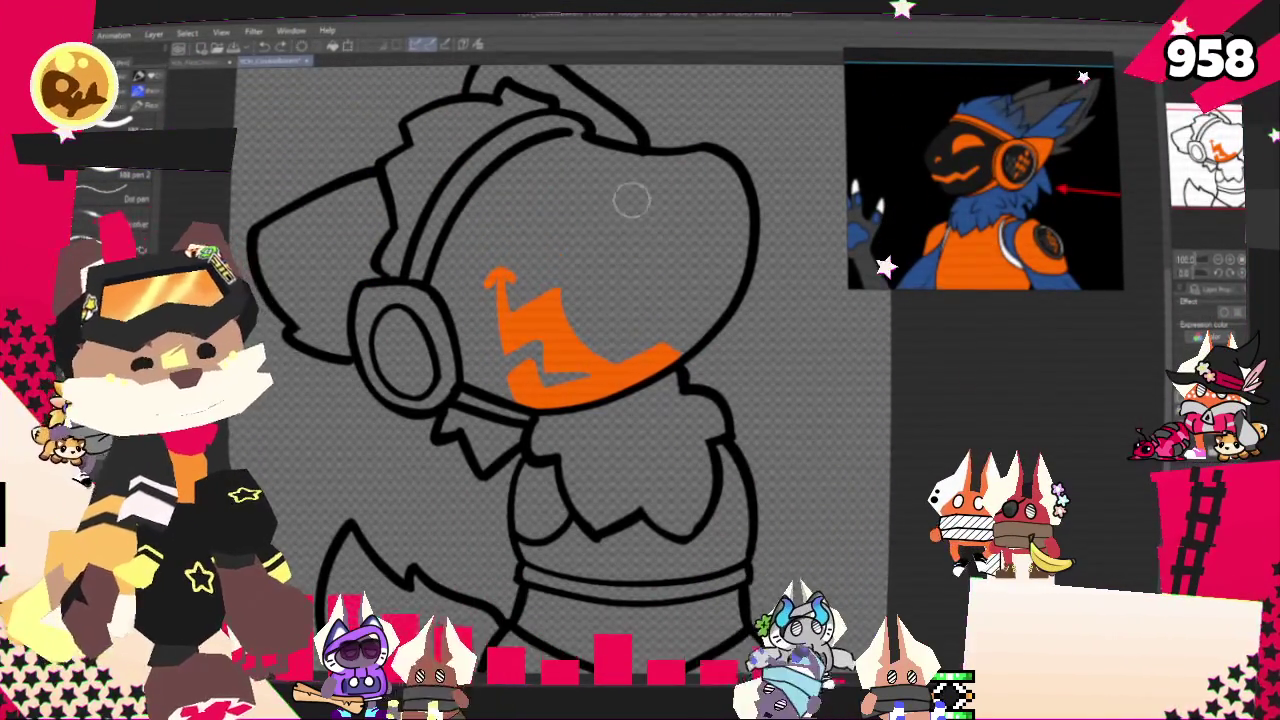
{"action": "left_click_drag", "start_coordinate": [513, 243], "coordinate": [626, 240]}
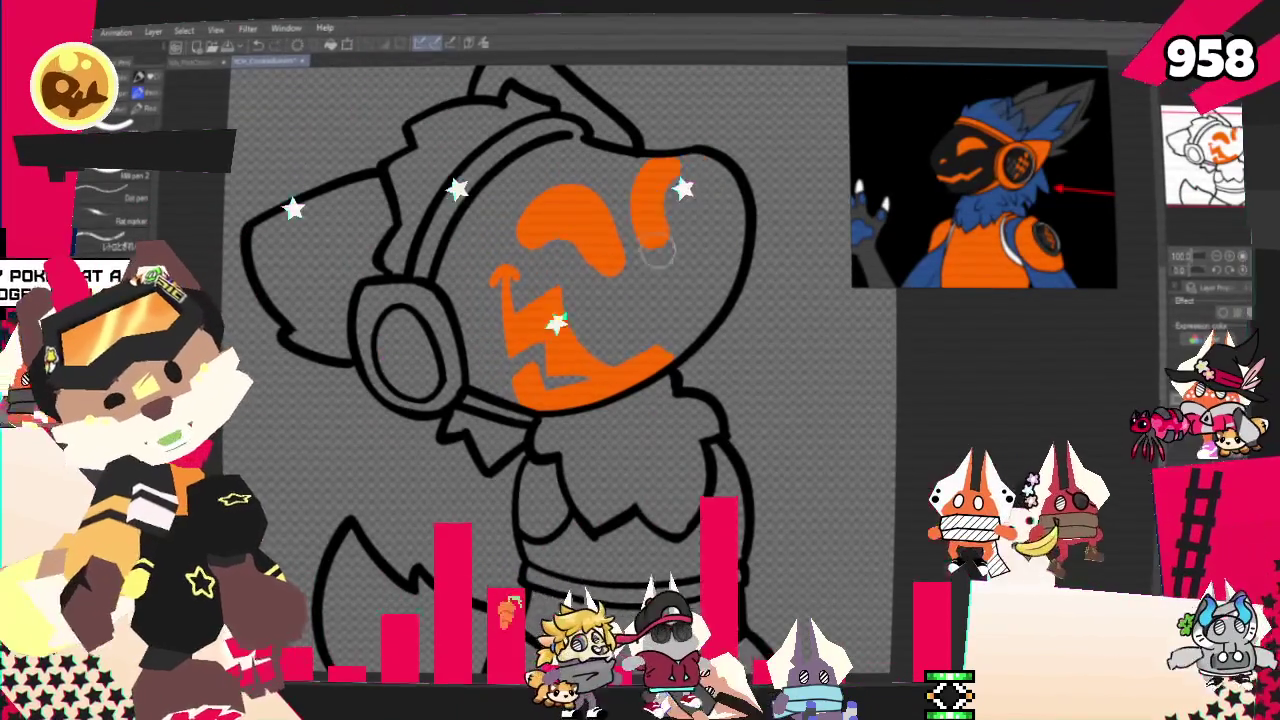
{"action": "key", "text": "ctrl+z"}
{"action": "key", "text": "ctrl+z"}
{"action": "left_click_drag", "start_coordinate": [640, 175], "coordinate": [635, 230]}
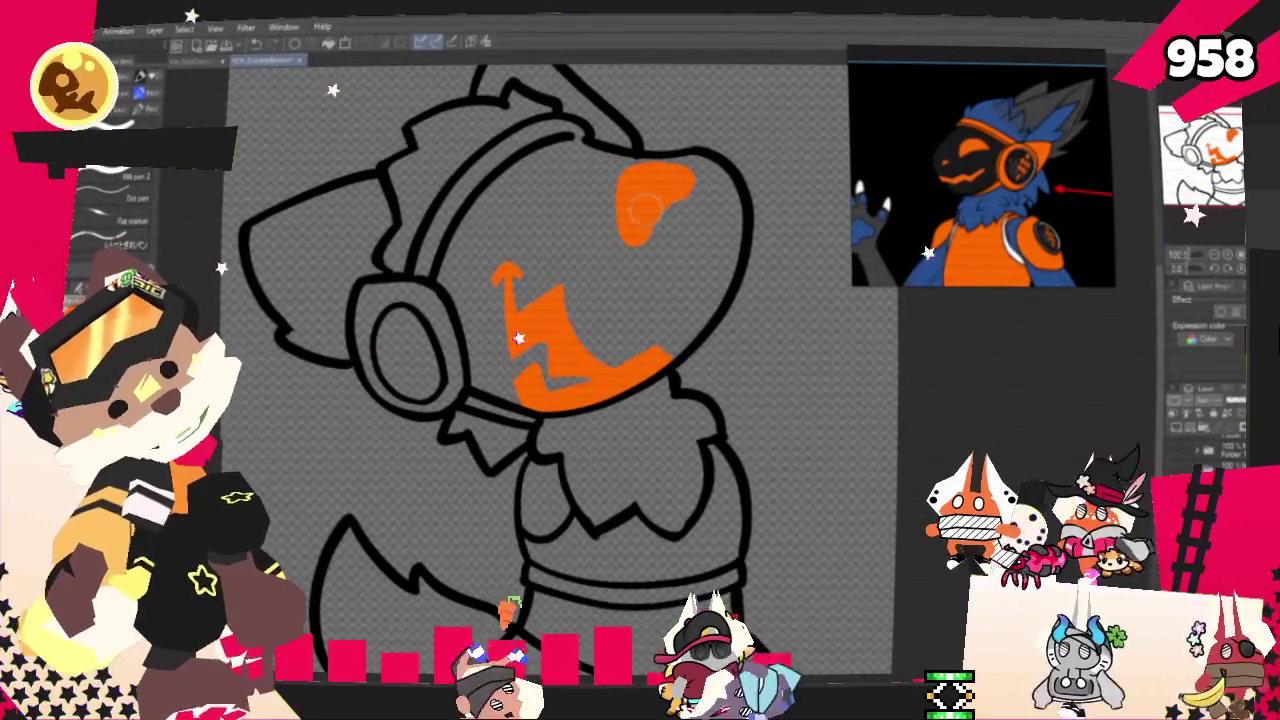
{"action": "left_click_drag", "start_coordinate": [668, 184], "coordinate": [690, 182]}
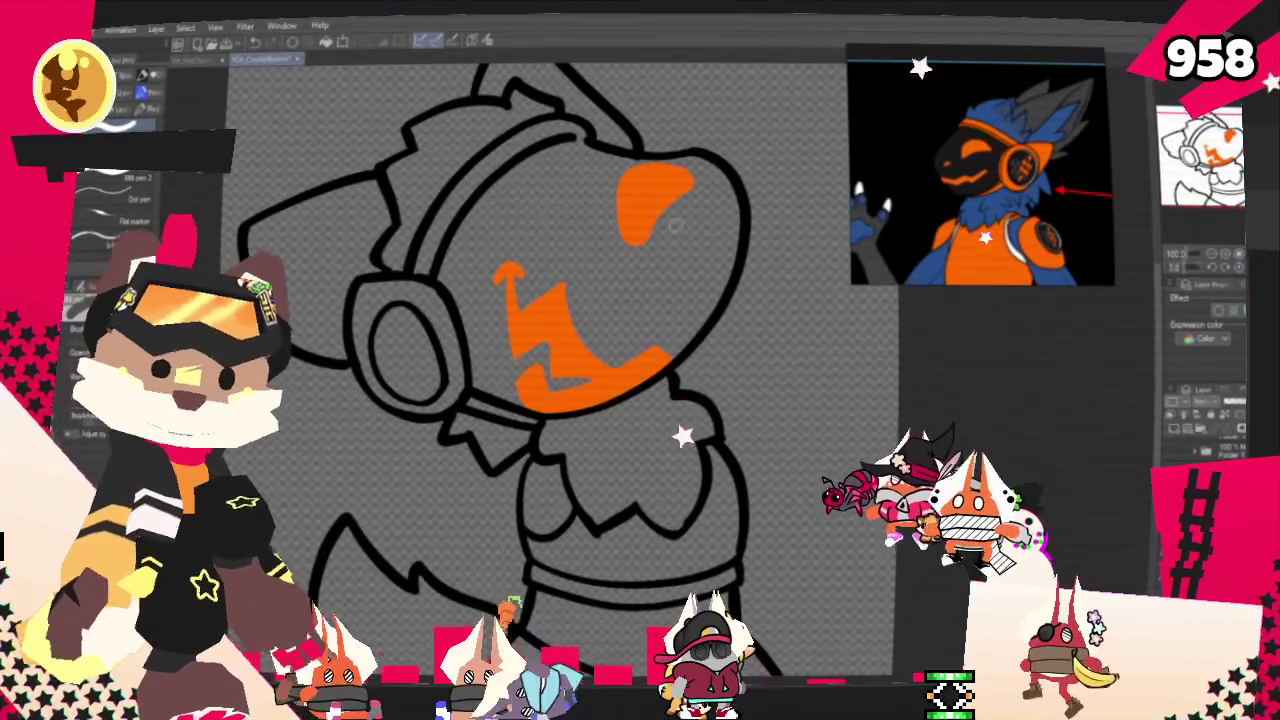
{"action": "key", "text": "ctrl+z"}
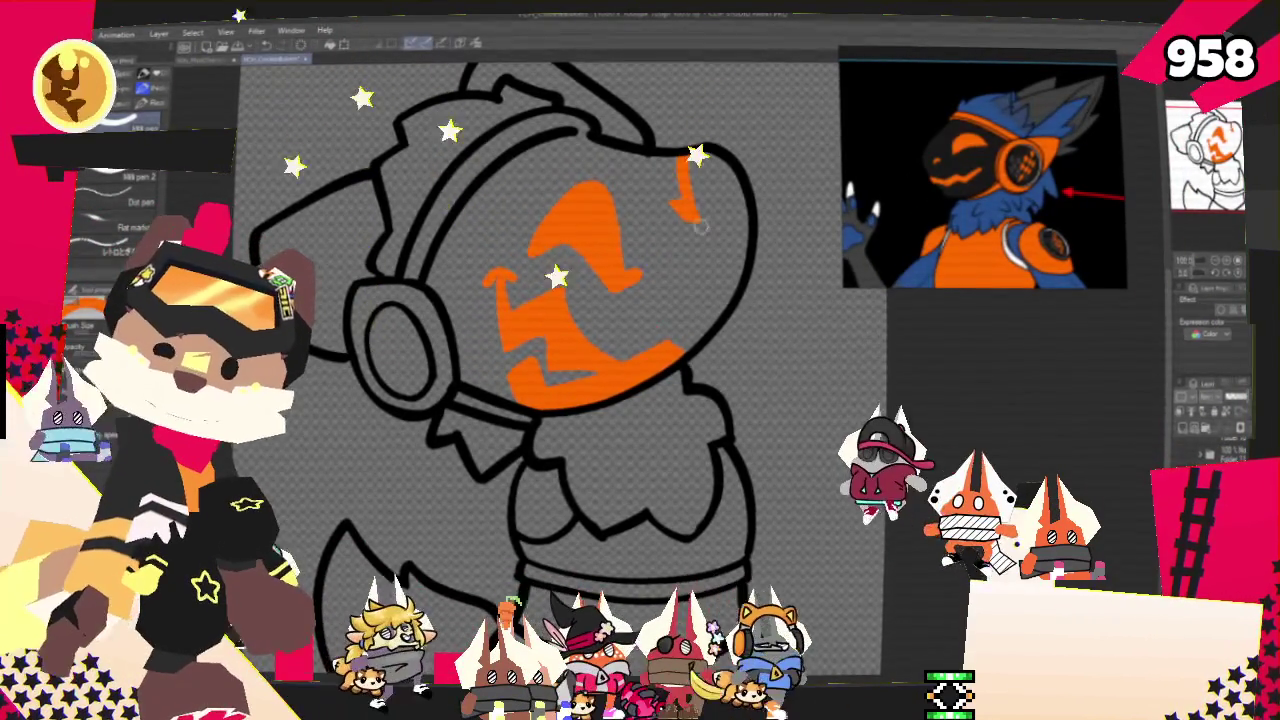
- Touch up the ear cup's orange marking by undoing a stroke and extending the orange fill
{"action": "key", "text": "ctrl+z"}
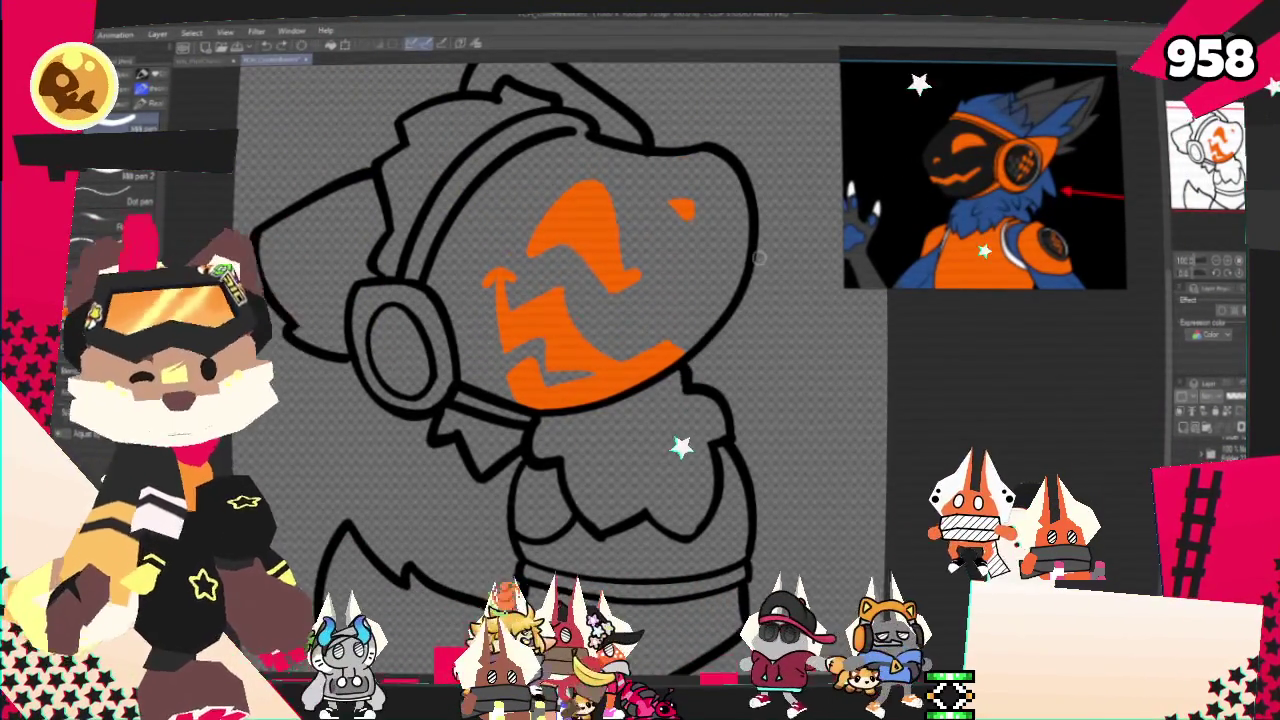
{"action": "left_click_drag", "start_coordinate": [665, 348], "coordinate": [682, 350]}
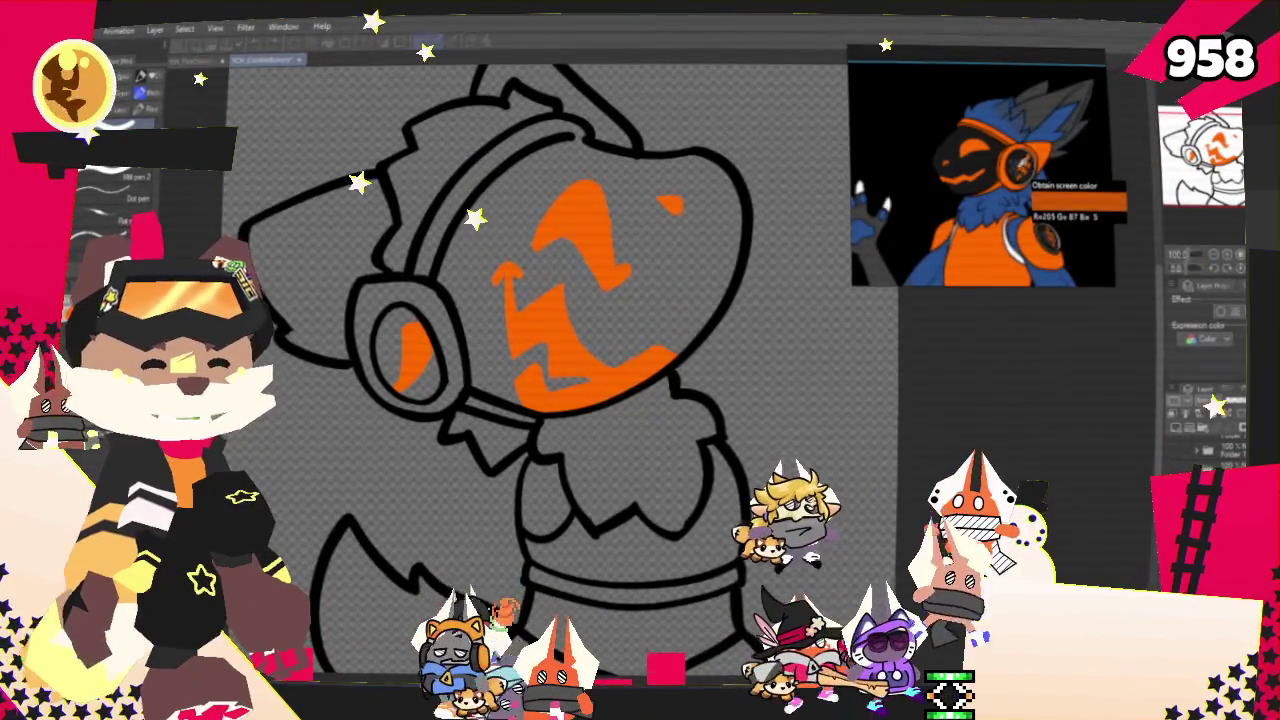
{"action": "scroll", "coordinate": [1024, 180], "scroll_direction": "up", "scroll_amount": 3}
{"action": "scroll", "coordinate": [1024, 180], "scroll_direction": "up", "scroll_amount": 3}
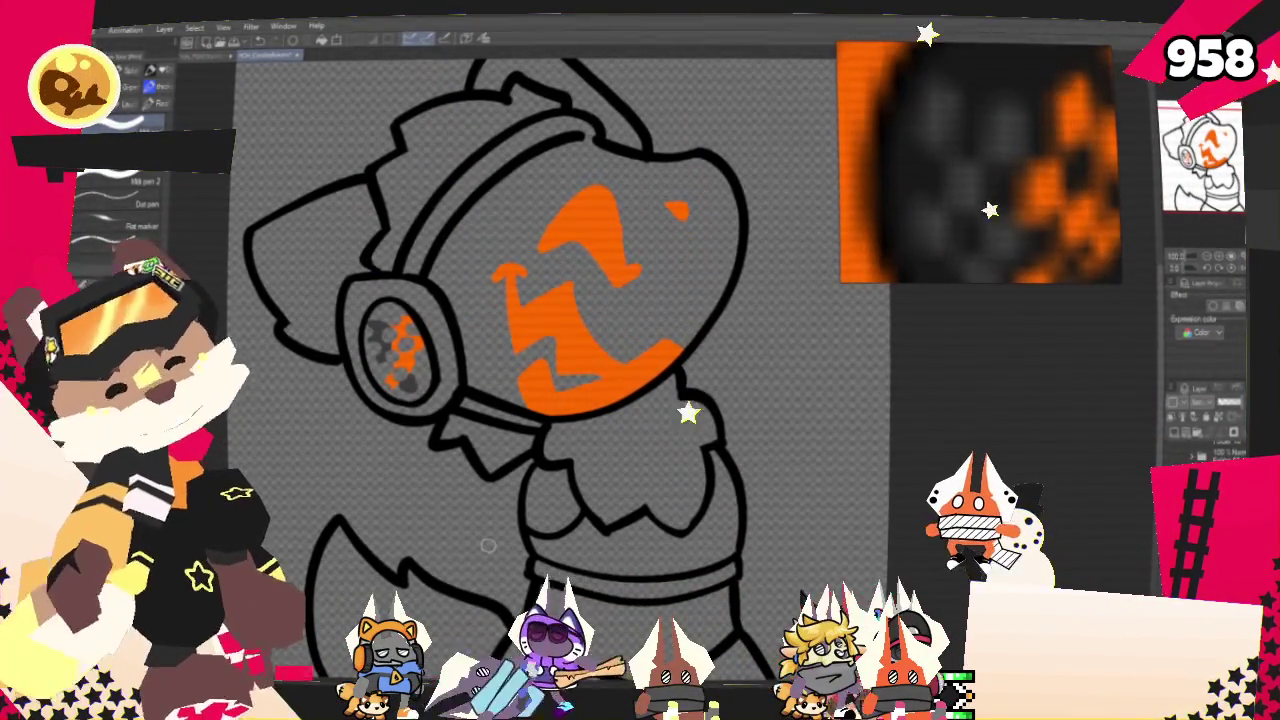
{"action": "scroll", "coordinate": [575, 380], "scroll_direction": "down", "scroll_amount": 3}
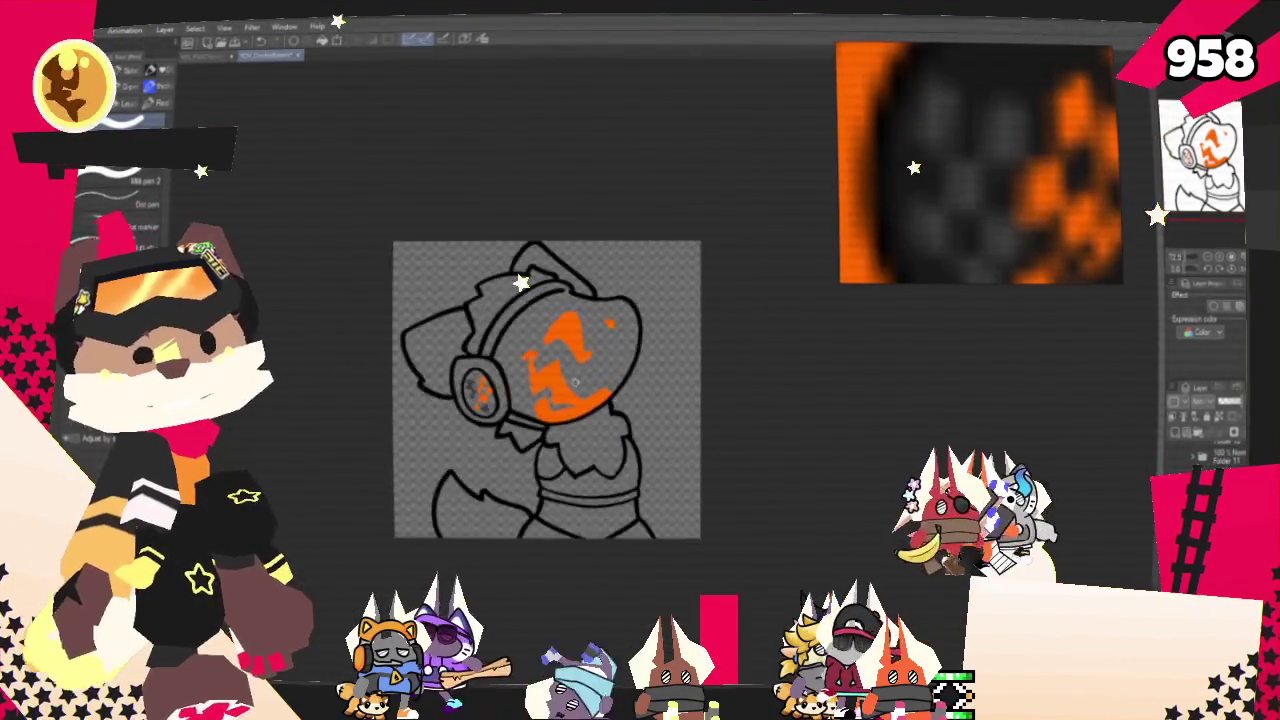
- Fill the visor area beside the face and hide the existing orange colour work
{"action": "scroll", "coordinate": [575, 380], "scroll_direction": "down", "scroll_amount": 2}
{"action": "scroll", "coordinate": [575, 380], "scroll_direction": "down", "scroll_amount": 1}
{"action": "scroll", "coordinate": [575, 380], "scroll_direction": "up", "scroll_amount": 2}
{"action": "scroll", "coordinate": [575, 380], "scroll_direction": "up", "scroll_amount": 2}
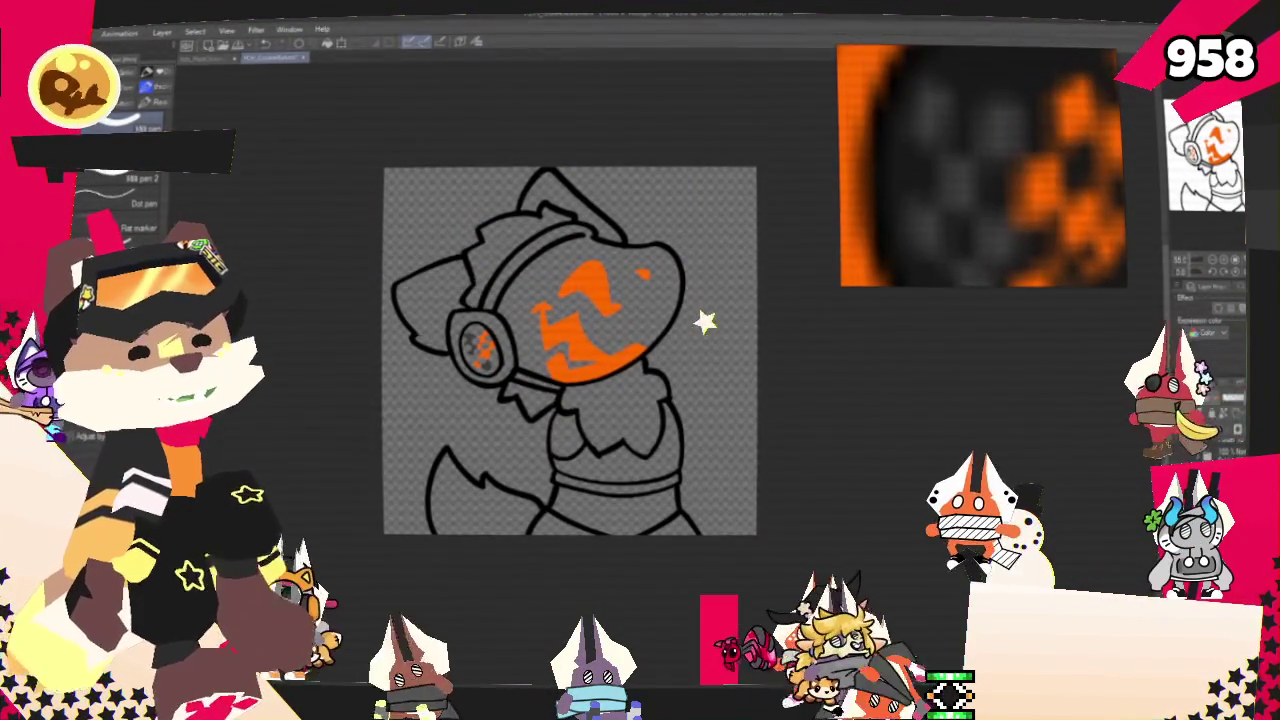
{"action": "left_click", "coordinate": [532, 288]}
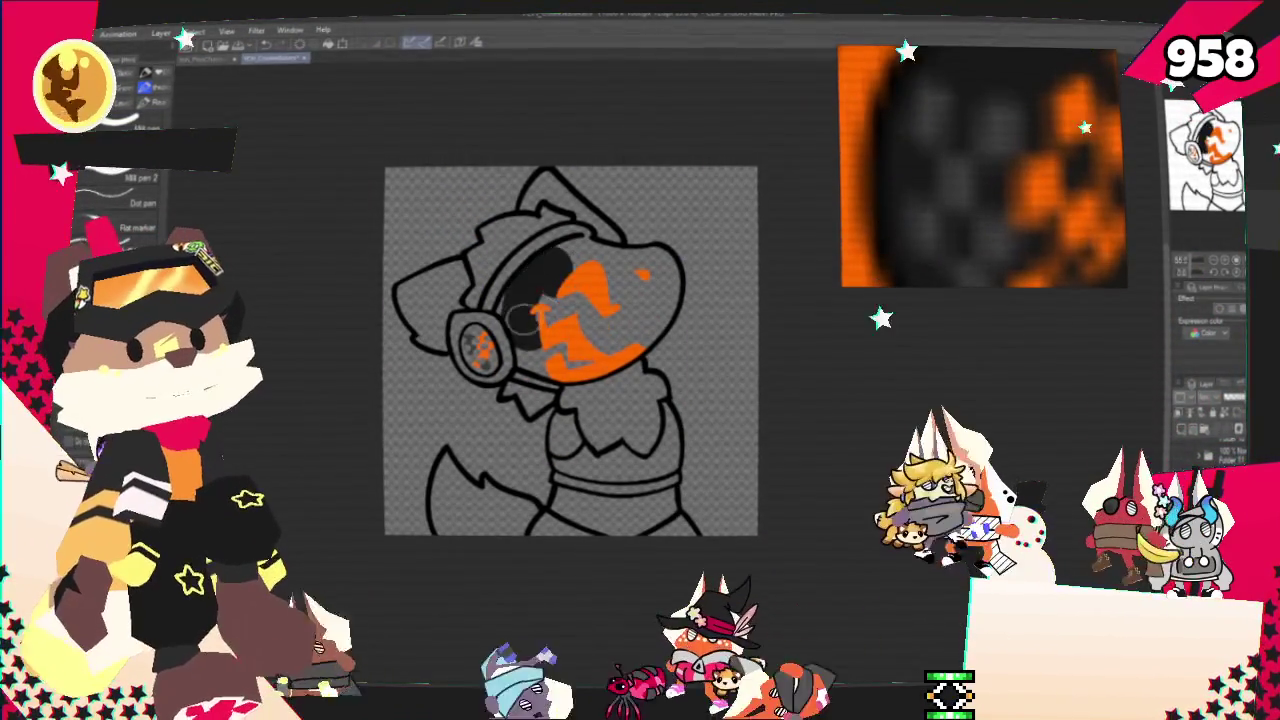
{"action": "key", "text": "Delete"}
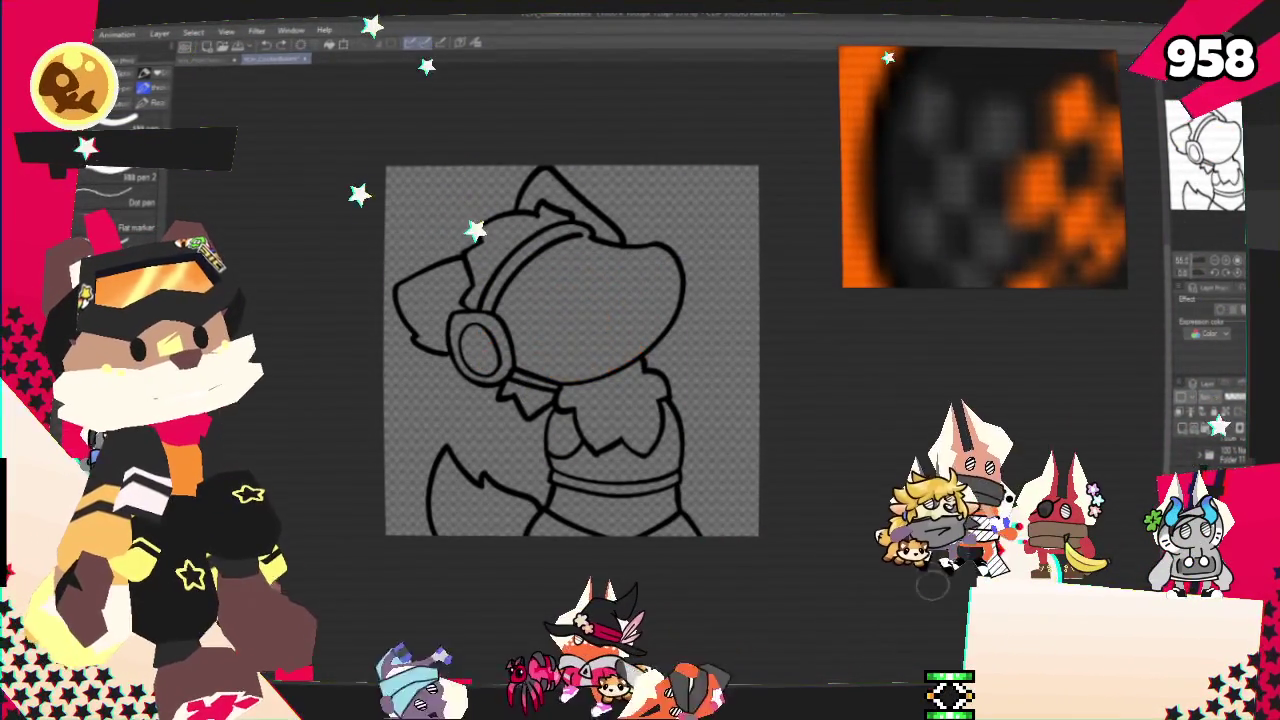
- Flood-fill the helmet and headphone area solid black
{"action": "key", "text": "g"}
{"action": "left_click", "coordinate": [572, 292]}
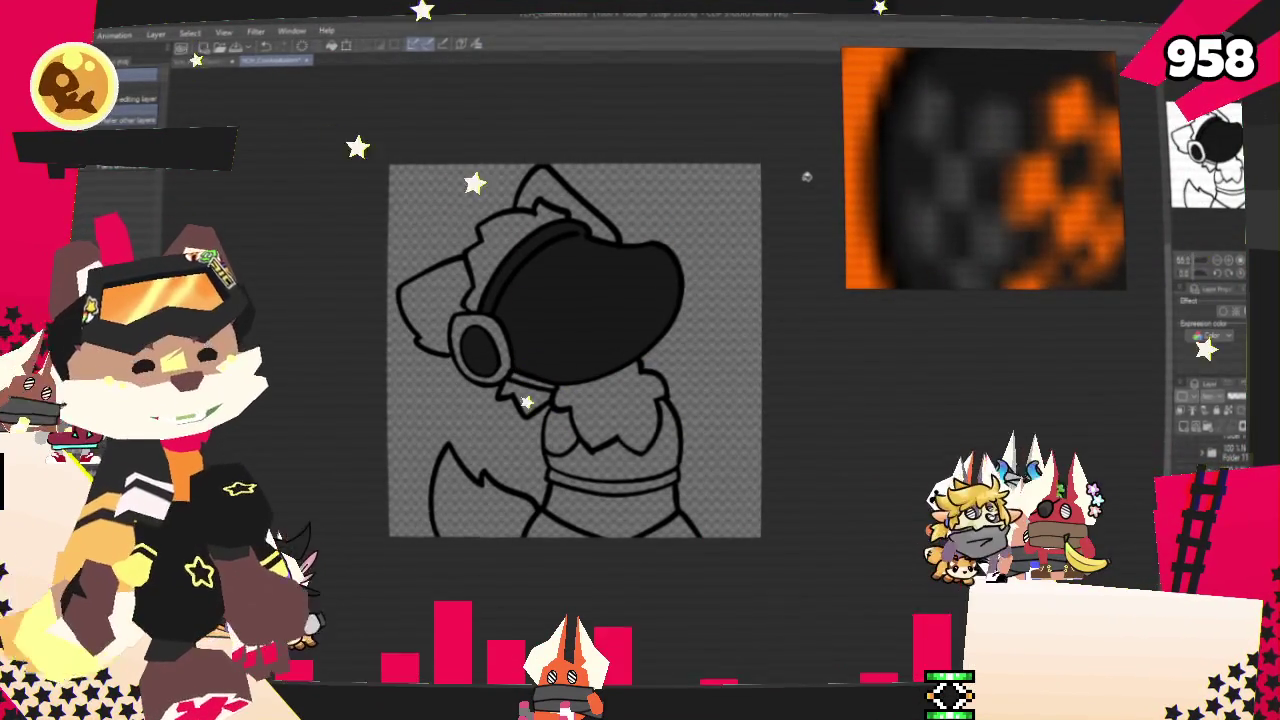
{"action": "scroll", "coordinate": [968, 188], "scroll_direction": "down", "scroll_amount": 3}
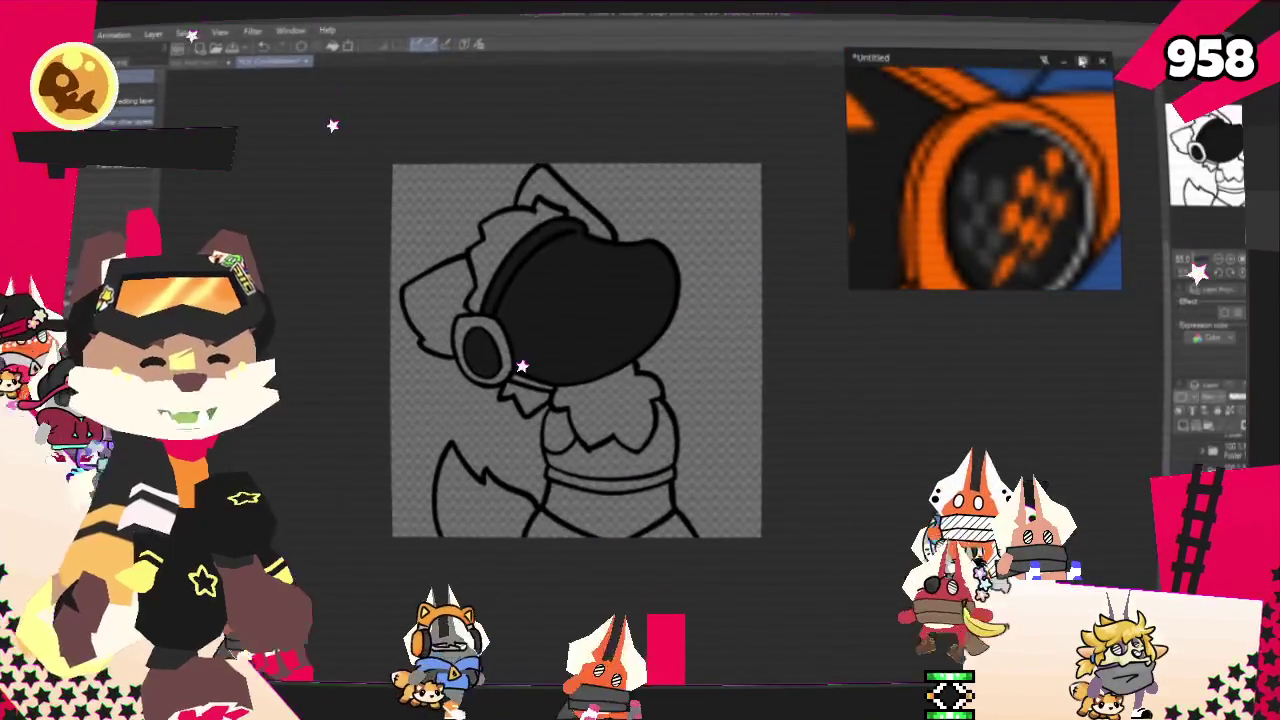
{"action": "scroll", "coordinate": [504, 241], "scroll_direction": "up", "scroll_amount": 2}
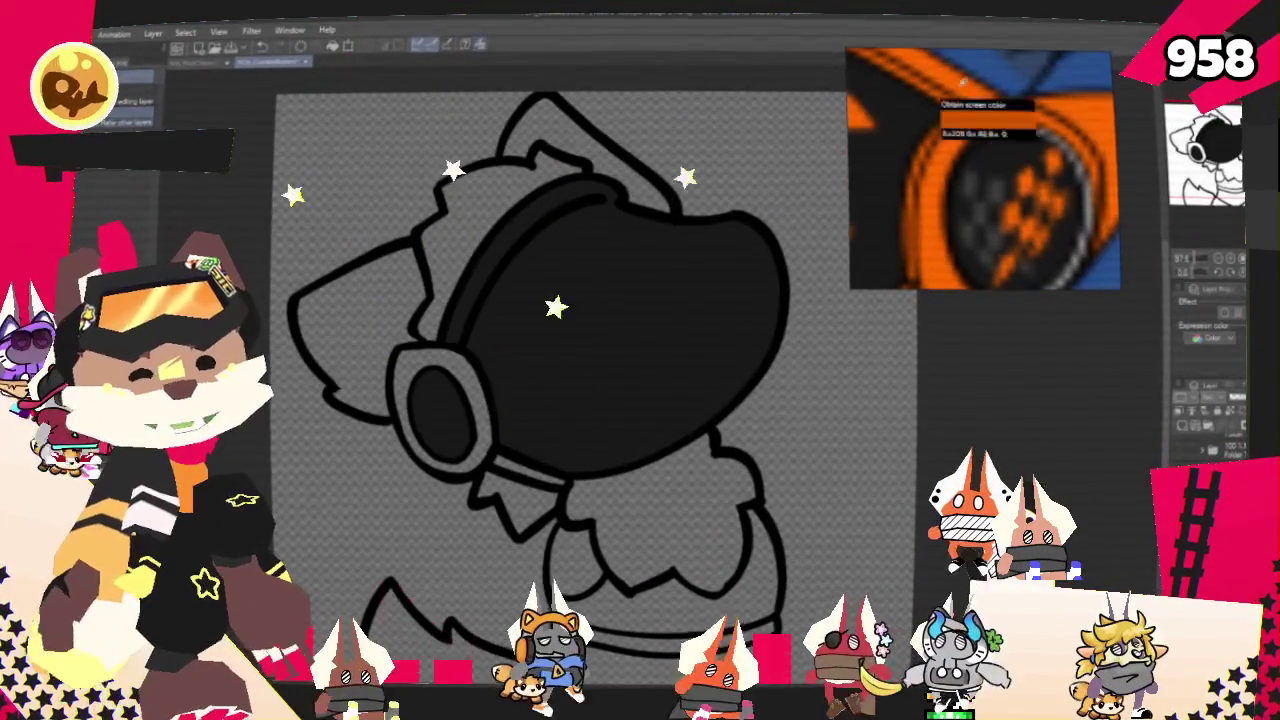
{"action": "scroll", "coordinate": [621, 281], "scroll_direction": "up", "scroll_amount": 1}
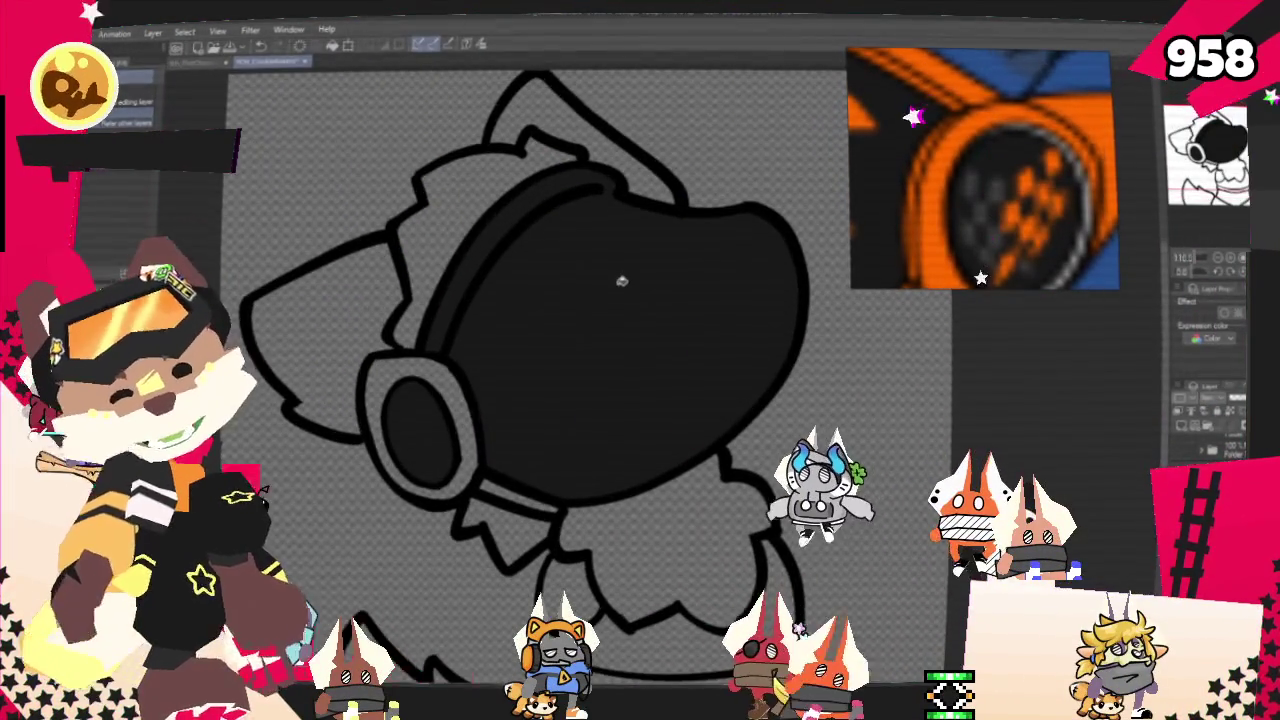
{"action": "key", "text": "p"}
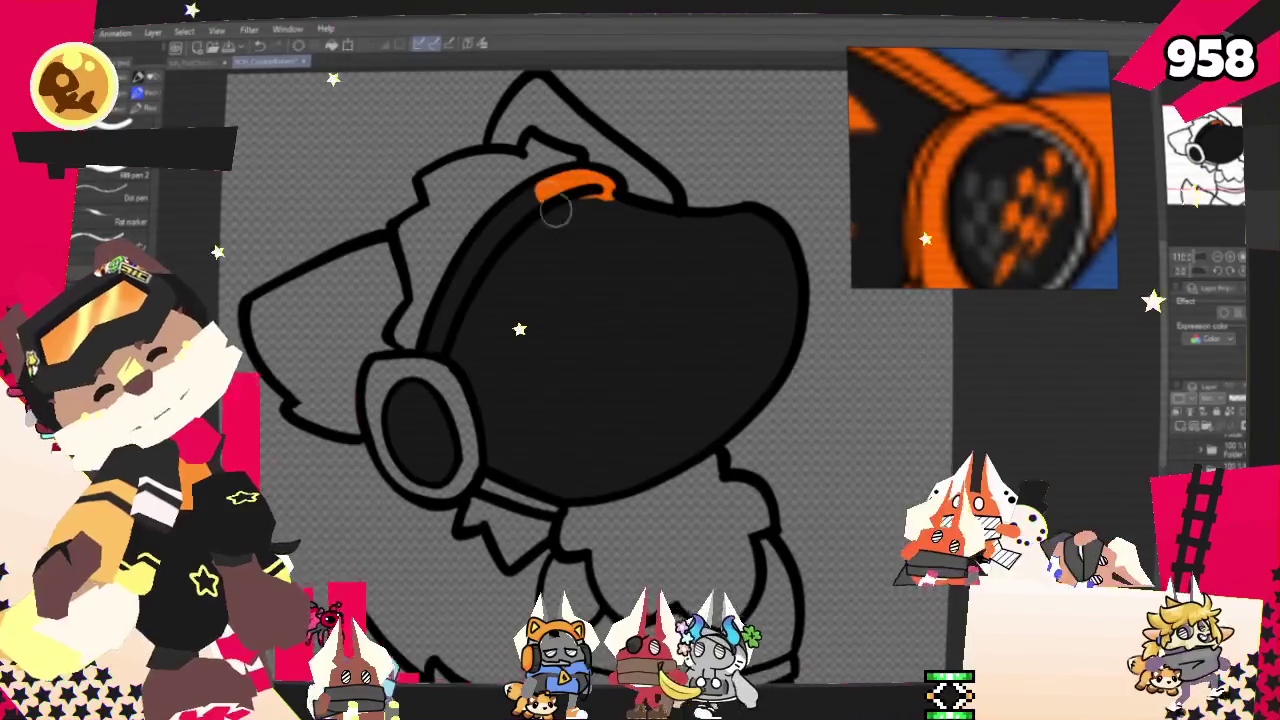
- Paint an orange stripe along the headband top and fill the band and ear ring orange
{"action": "left_click_drag", "start_coordinate": [605, 190], "coordinate": [562, 186]}
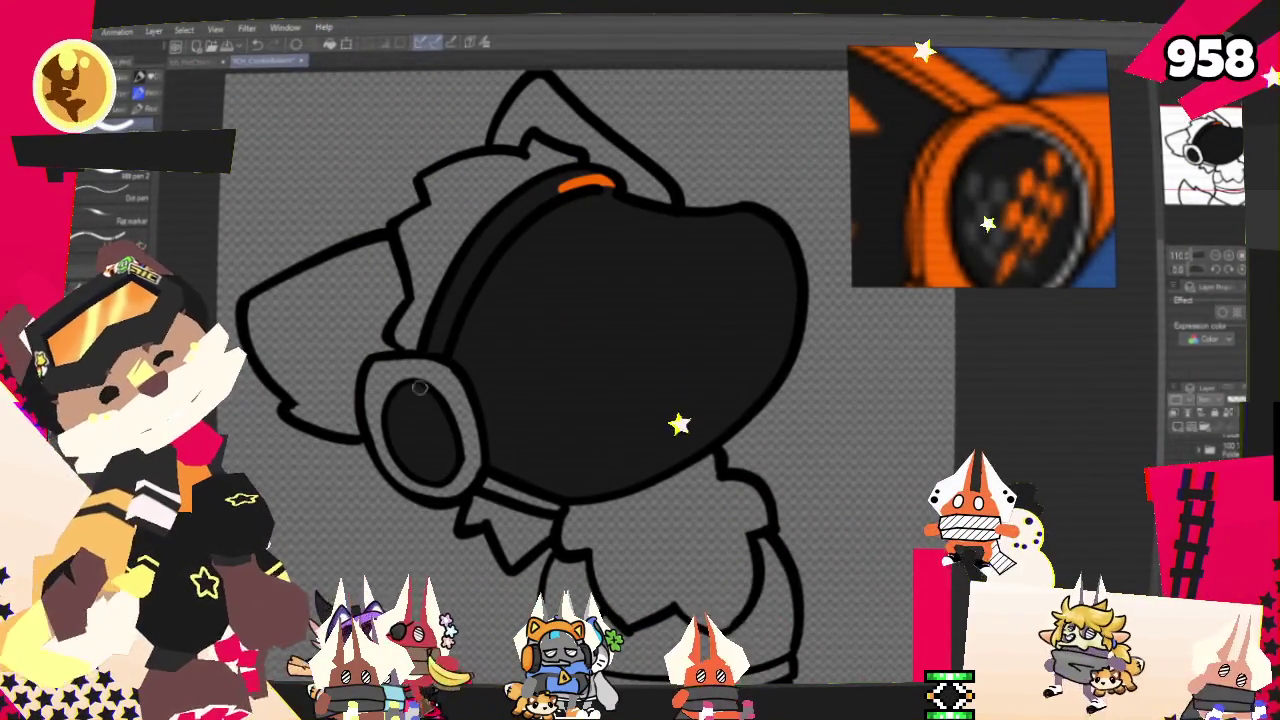
{"action": "key", "text": "g"}
{"action": "left_click", "coordinate": [512, 484]}
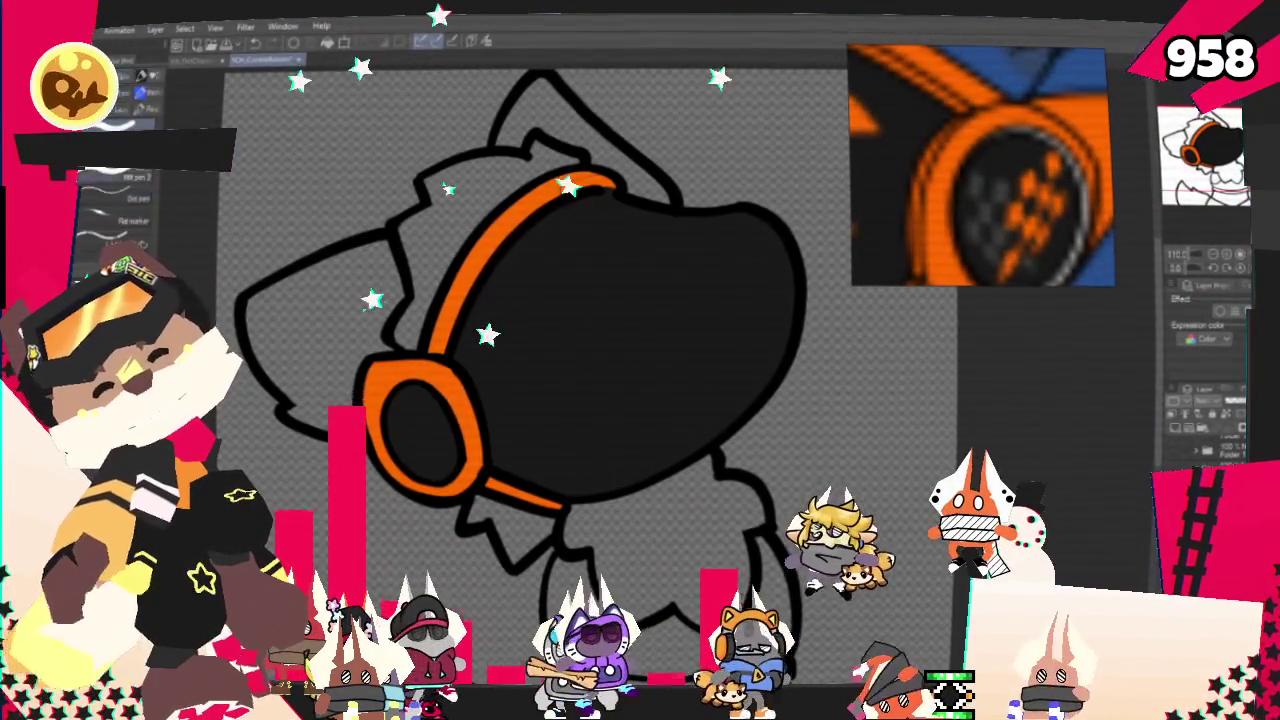
{"action": "key", "text": "p"}
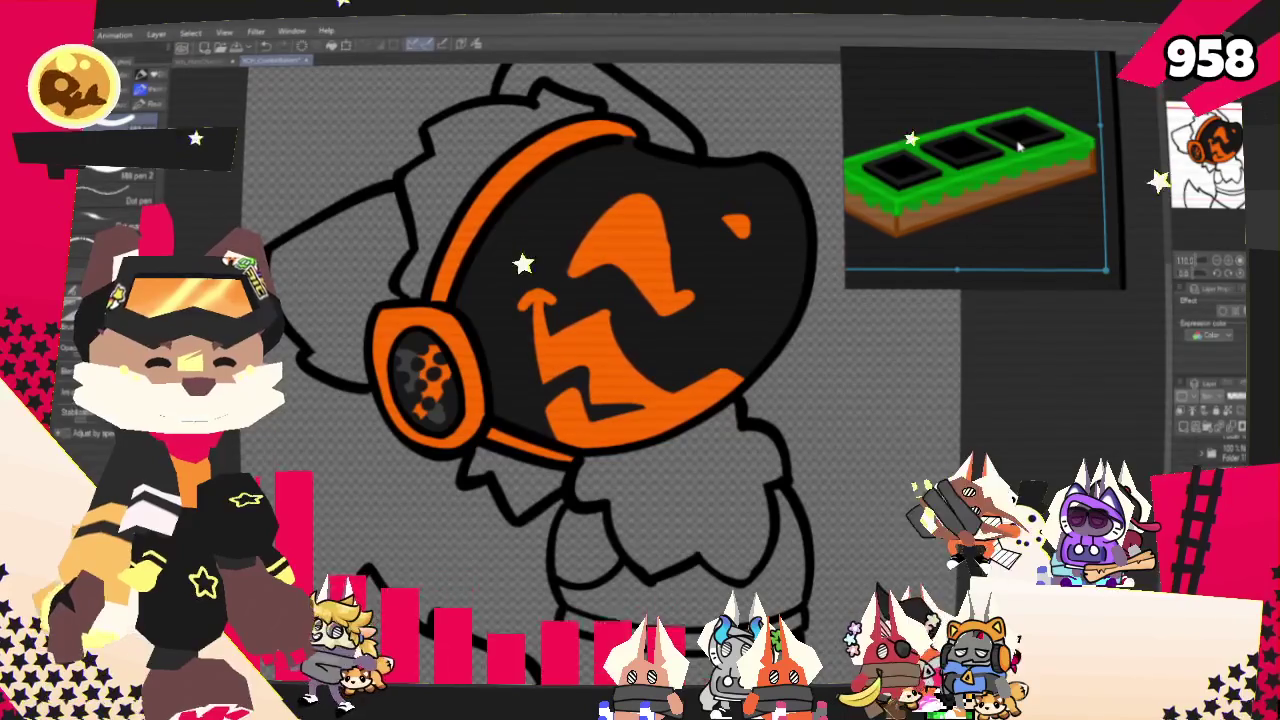
{"action": "scroll", "coordinate": [616, 260], "scroll_direction": "down", "scroll_amount": 3}
{"action": "scroll", "coordinate": [616, 260], "scroll_direction": "up", "scroll_amount": 2}
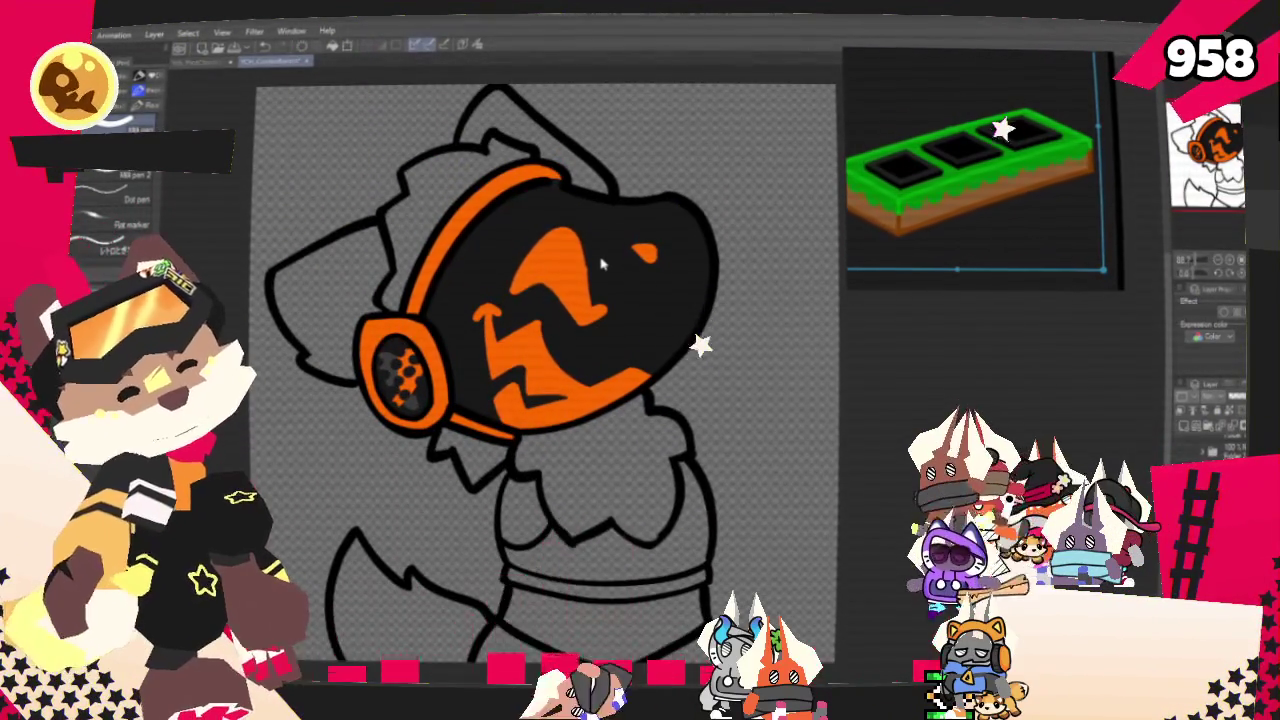
{"action": "scroll", "coordinate": [545, 370], "scroll_direction": "up", "scroll_amount": 3}
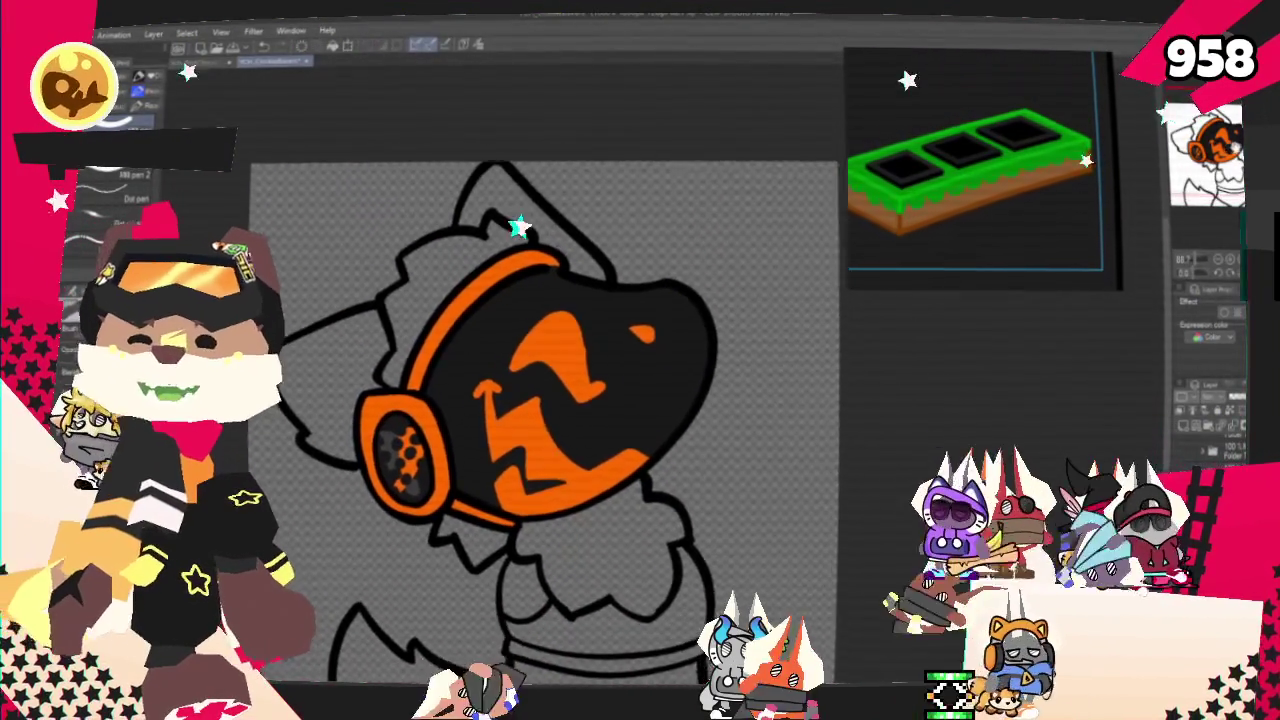
- Pan the canvas right and zoom the Sub View onto the blue-and-orange head reference
{"action": "left_click_drag", "start_coordinate": [545, 370], "coordinate": [590, 397]}
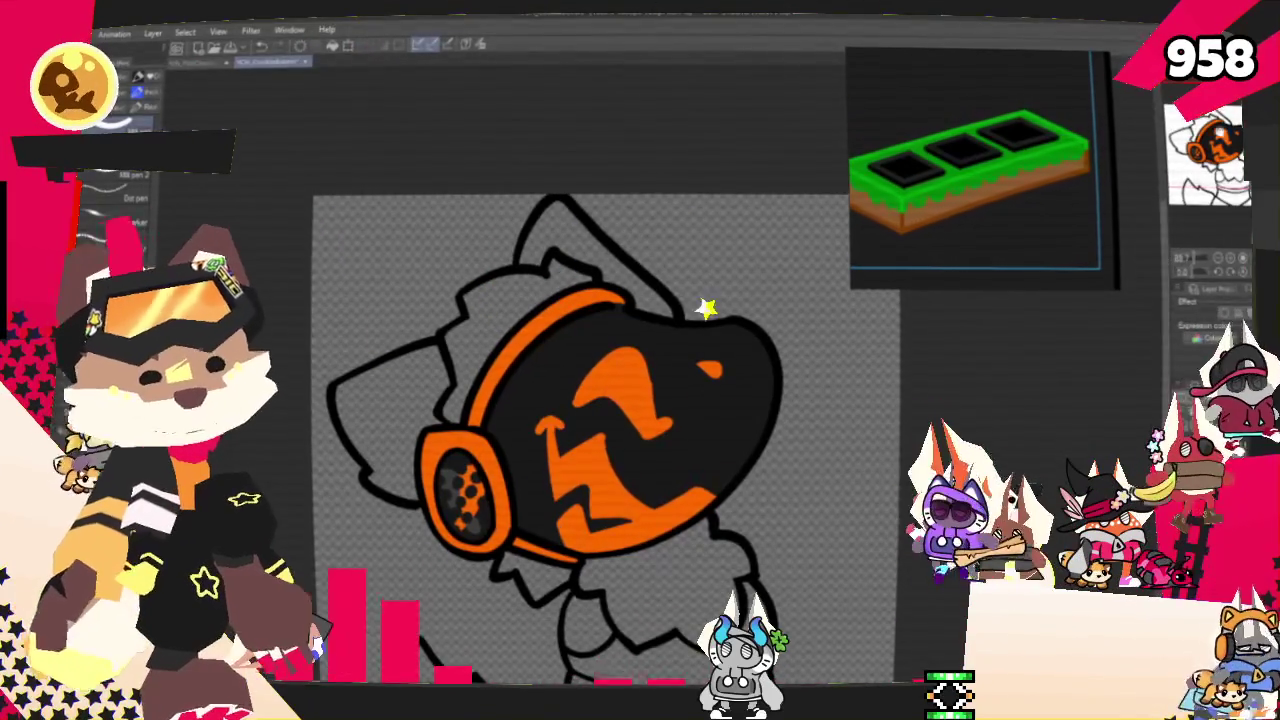
{"action": "left_click_drag", "start_coordinate": [590, 397], "coordinate": [665, 382]}
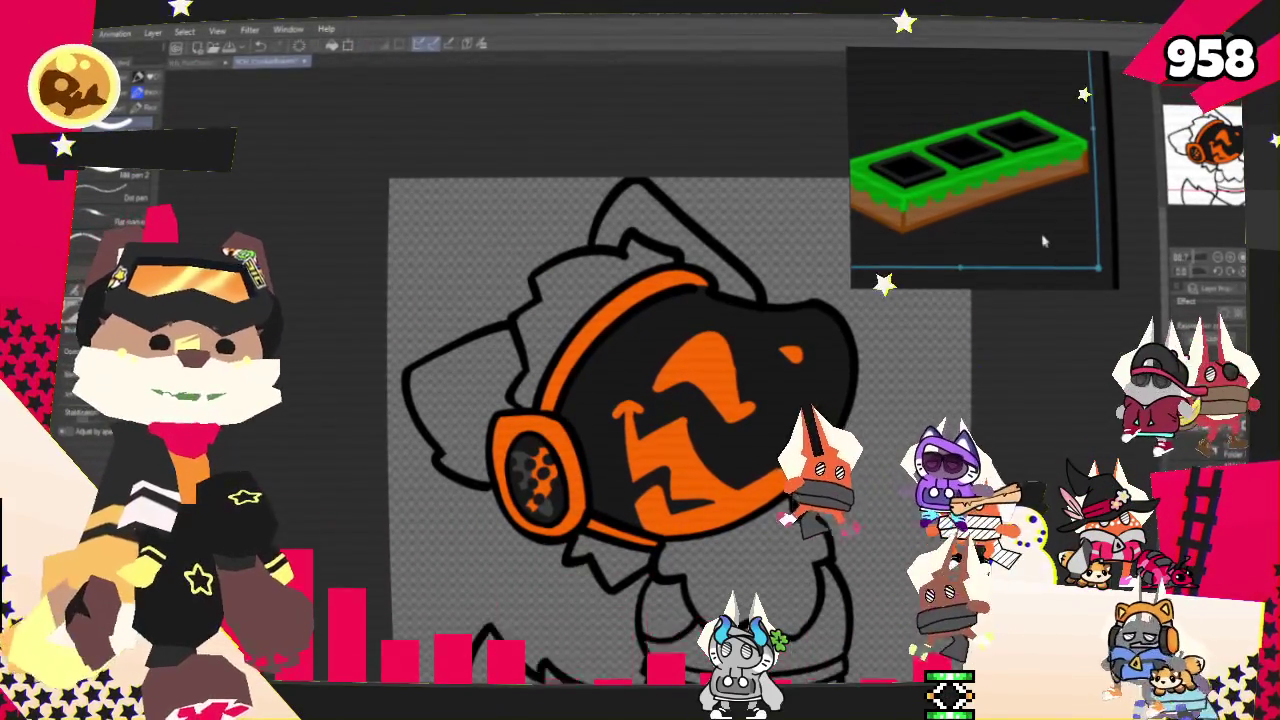
{"action": "scroll", "coordinate": [911, 214], "scroll_direction": "down", "scroll_amount": 5}
{"action": "scroll", "coordinate": [911, 214], "scroll_direction": "down", "scroll_amount": 3}
{"action": "scroll", "coordinate": [940, 200], "scroll_direction": "up", "scroll_amount": 8}
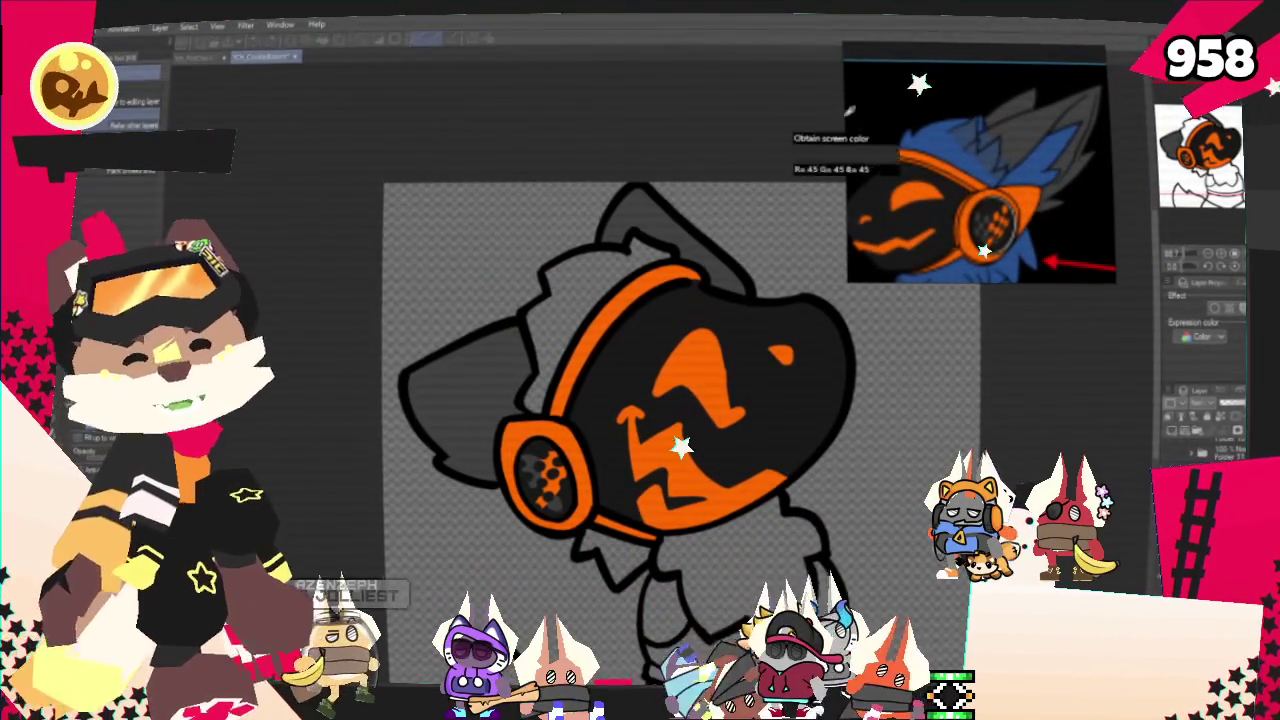
- Fill the hair tuft blue and shade lighter strokes inside its selection
{"action": "scroll", "coordinate": [593, 309], "scroll_direction": "up", "scroll_amount": 1}
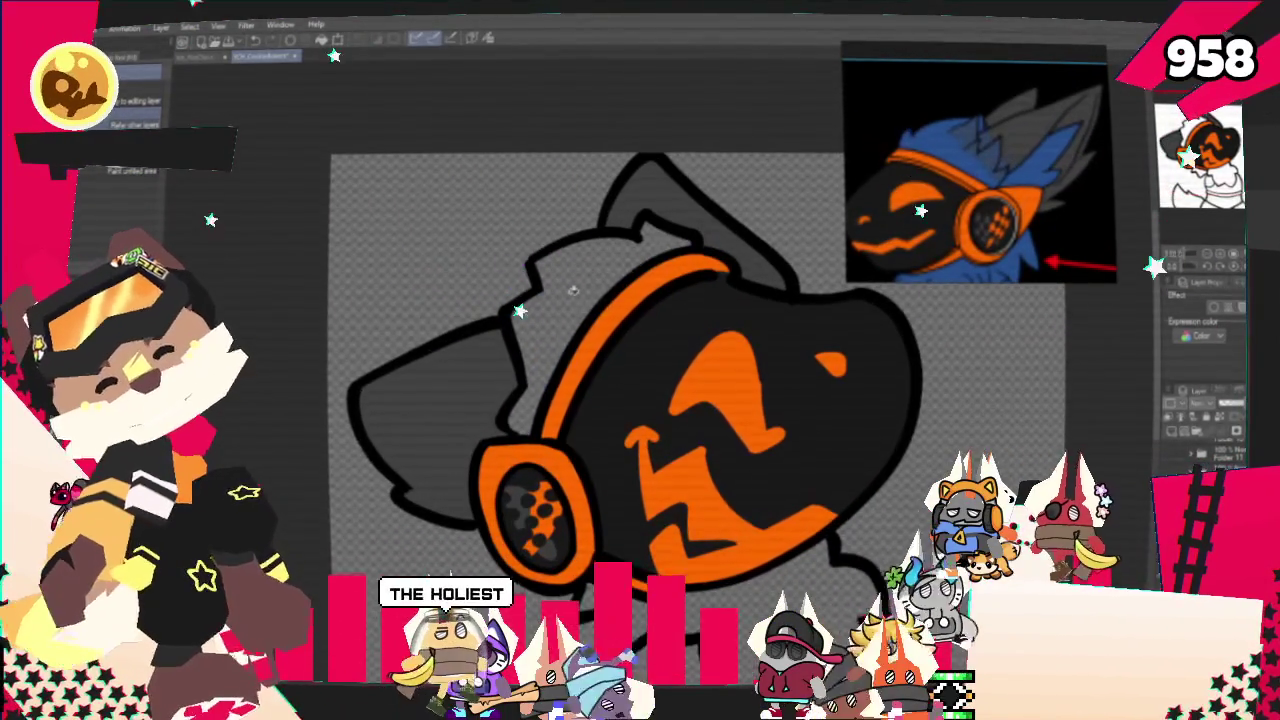
{"action": "left_click", "coordinate": [573, 291]}
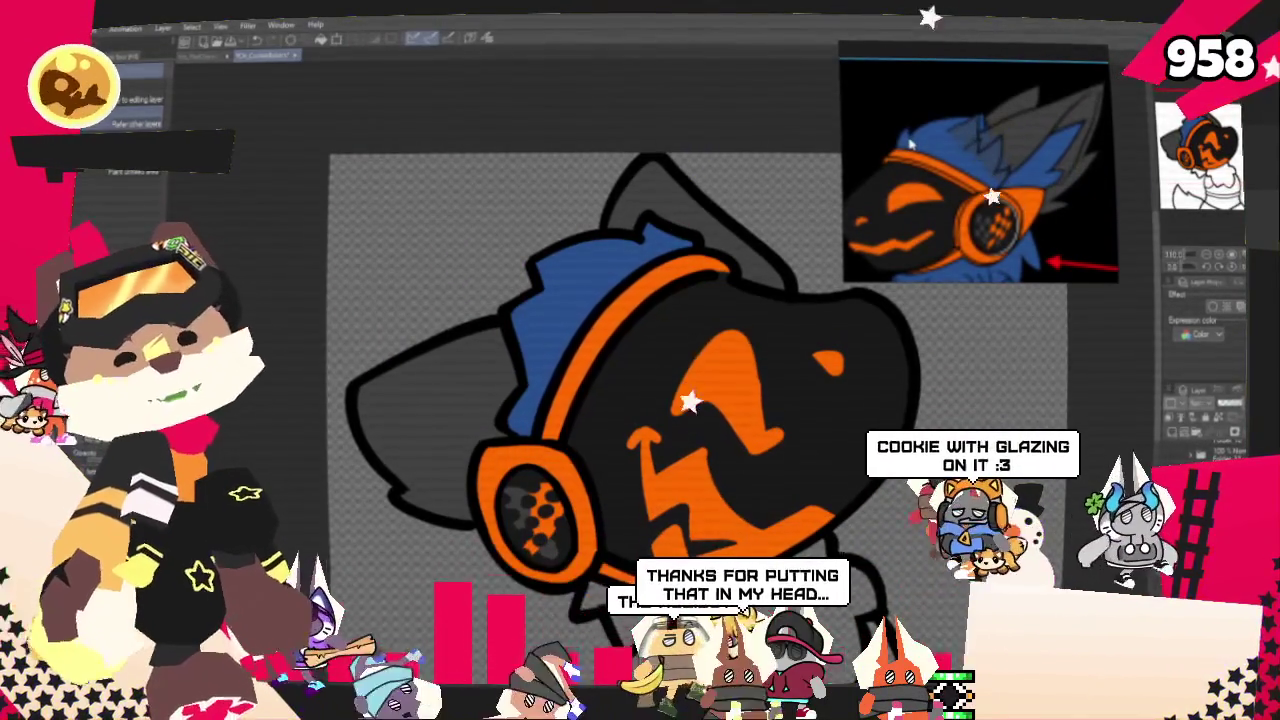
{"action": "left_click", "coordinate": [505, 367]}
{"action": "key", "text": "p"}
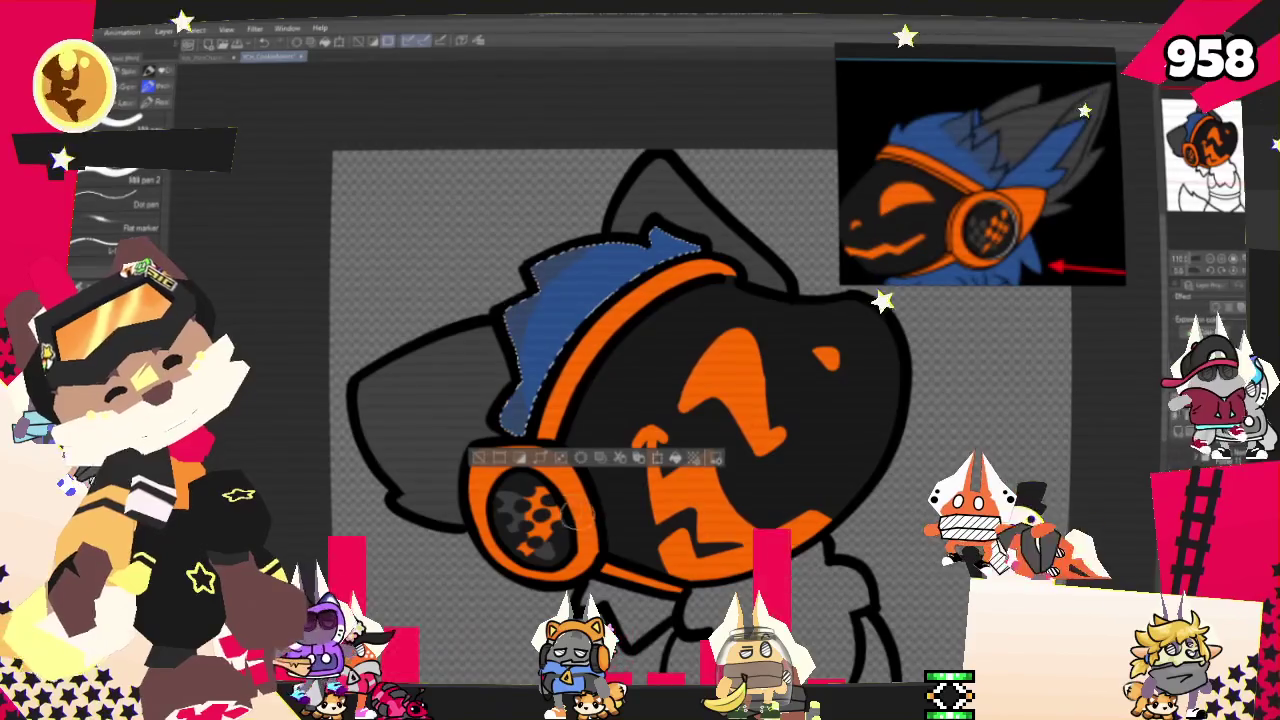
{"action": "key", "text": "ctrl+d"}
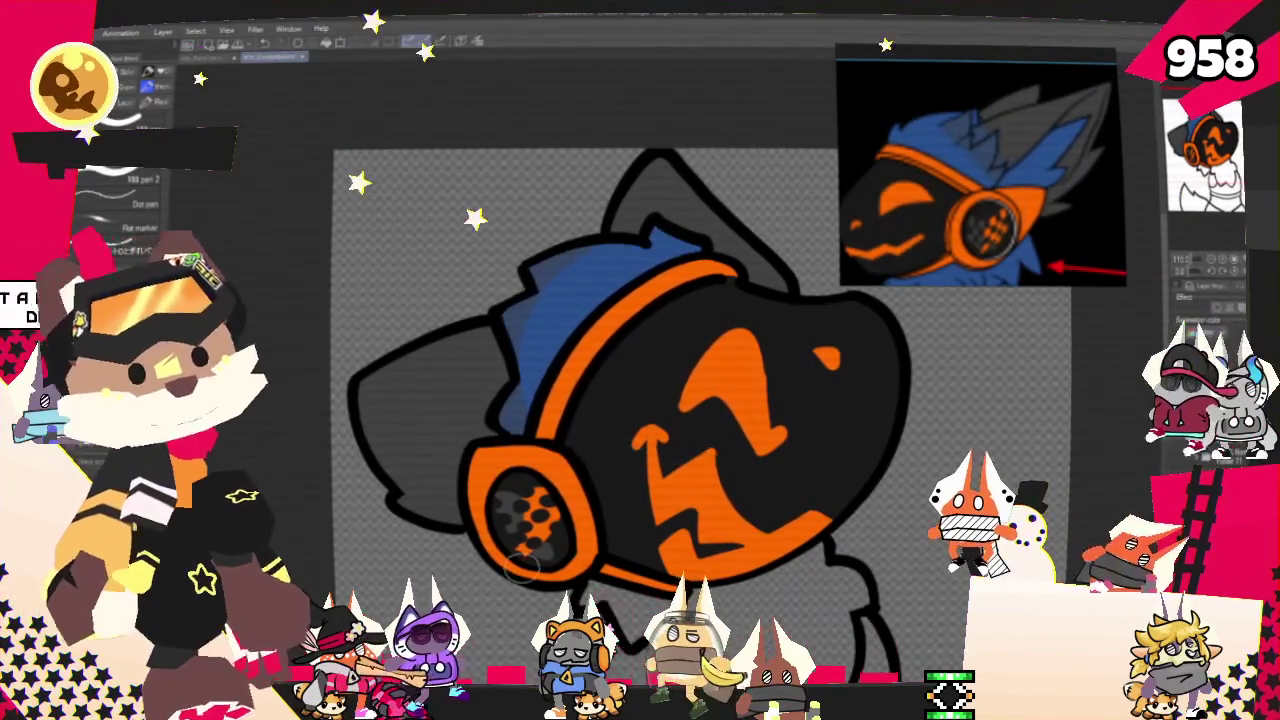
{"action": "scroll", "coordinate": [521, 567], "scroll_direction": "down", "scroll_amount": 3}
- Paint a blue stroke under the headphone and fill the neck fur blue
{"action": "scroll", "coordinate": [600, 420], "scroll_direction": "down", "scroll_amount": 2}
{"action": "scroll", "coordinate": [643, 357], "scroll_direction": "up", "scroll_amount": 1}
{"action": "scroll", "coordinate": [643, 356], "scroll_direction": "up", "scroll_amount": 2}
{"action": "scroll", "coordinate": [643, 356], "scroll_direction": "down", "scroll_amount": 2}
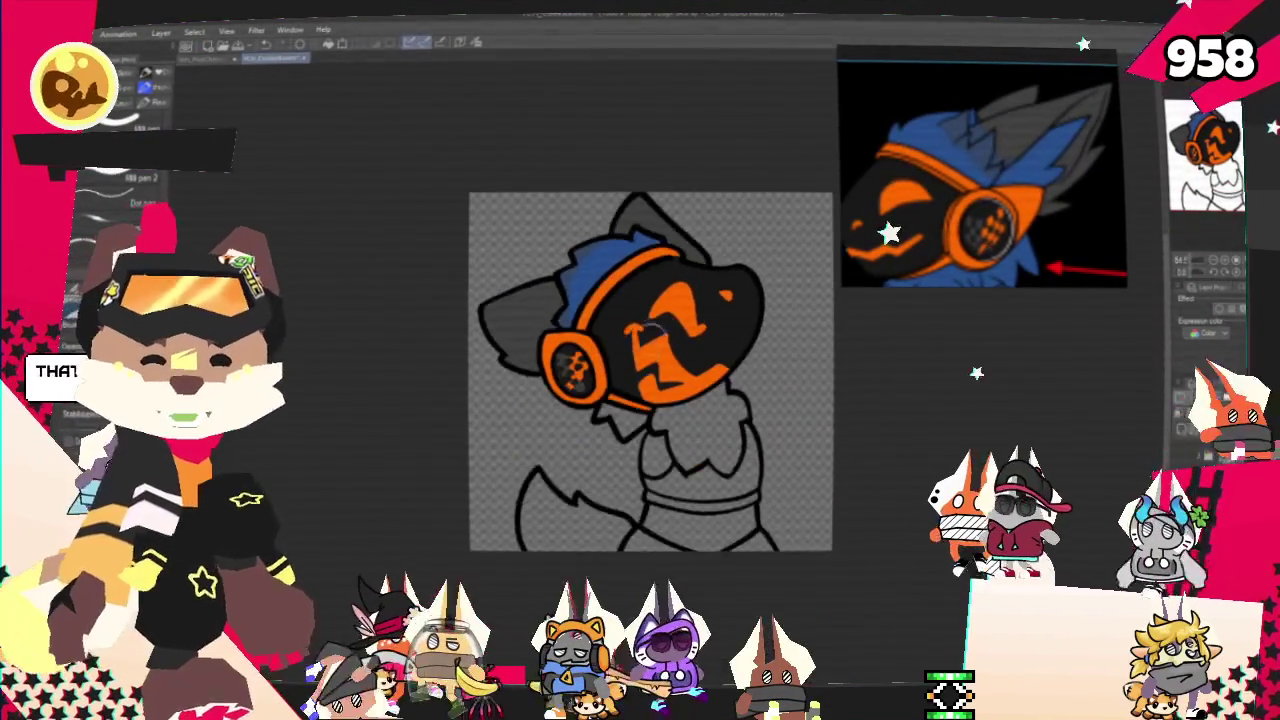
{"action": "scroll", "coordinate": [643, 356], "scroll_direction": "up", "scroll_amount": 2}
{"action": "scroll", "coordinate": [643, 356], "scroll_direction": "up", "scroll_amount": 1}
{"action": "scroll", "coordinate": [1000, 160], "scroll_direction": "down", "scroll_amount": 3}
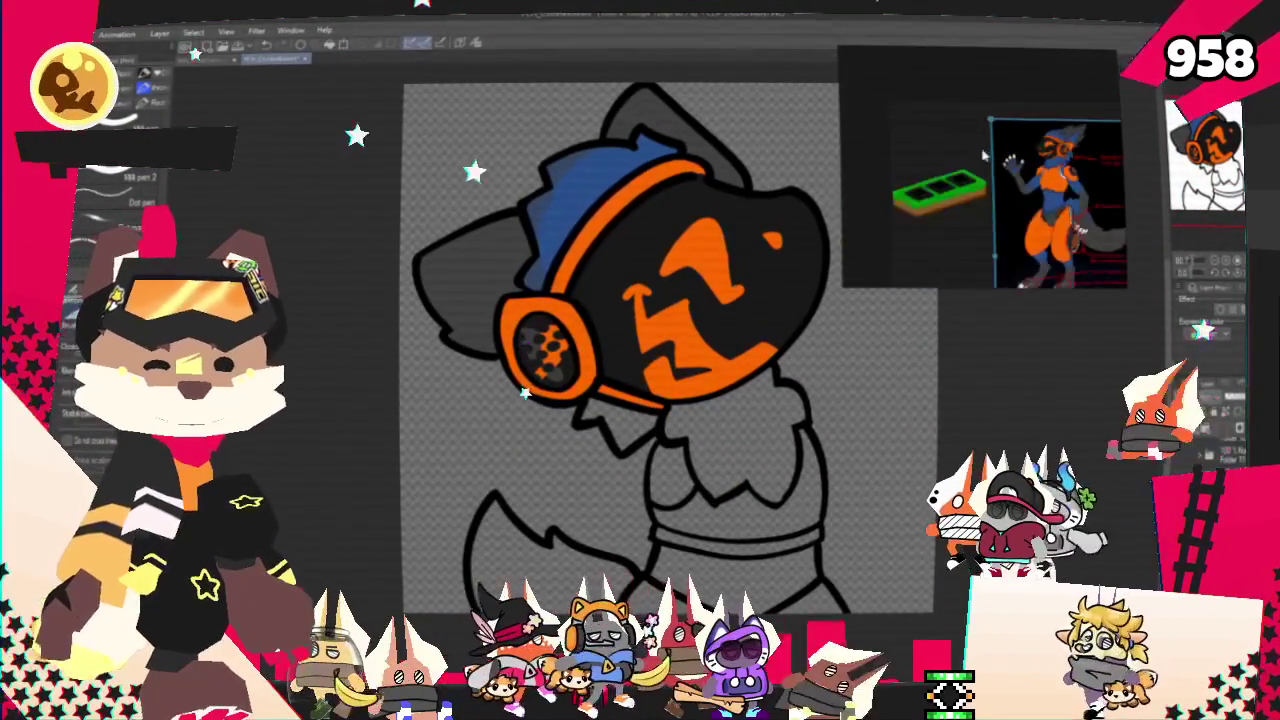
{"action": "scroll", "coordinate": [985, 138], "scroll_direction": "up", "scroll_amount": 3}
{"action": "scroll", "coordinate": [984, 138], "scroll_direction": "up", "scroll_amount": 3}
{"action": "scroll", "coordinate": [984, 138], "scroll_direction": "up", "scroll_amount": 3}
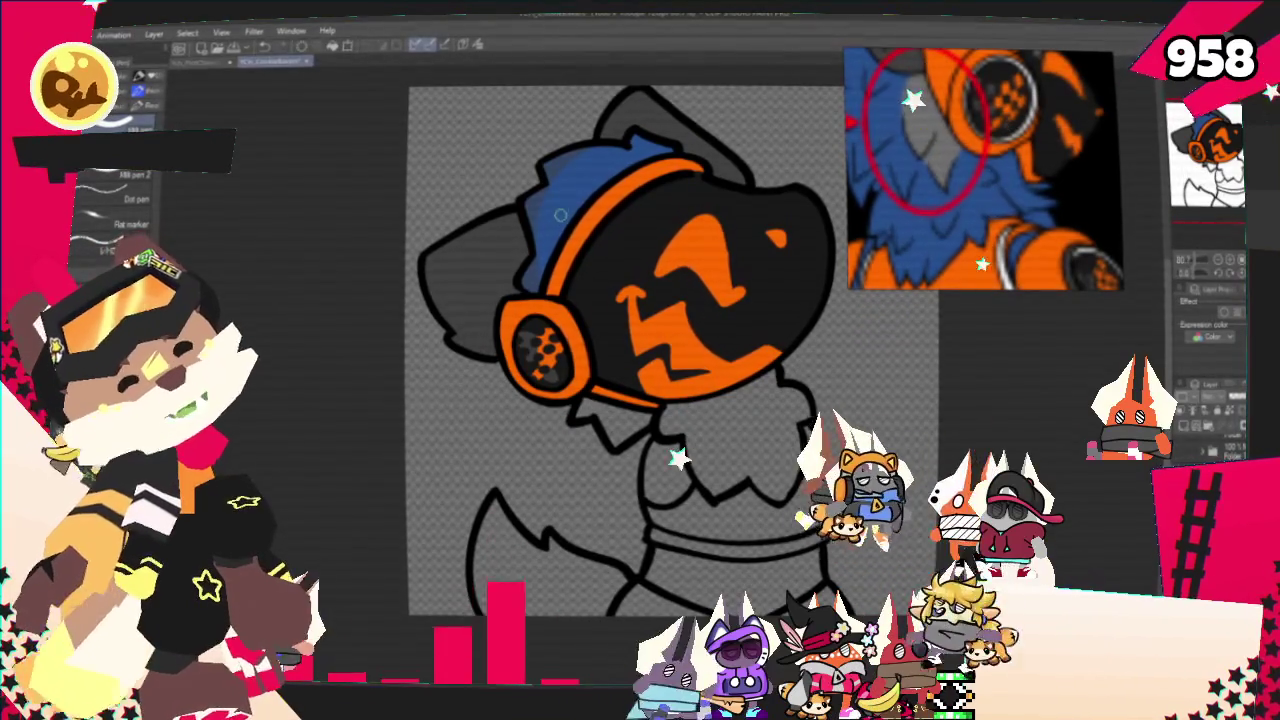
{"action": "left_click_drag", "start_coordinate": [601, 411], "coordinate": [613, 436]}
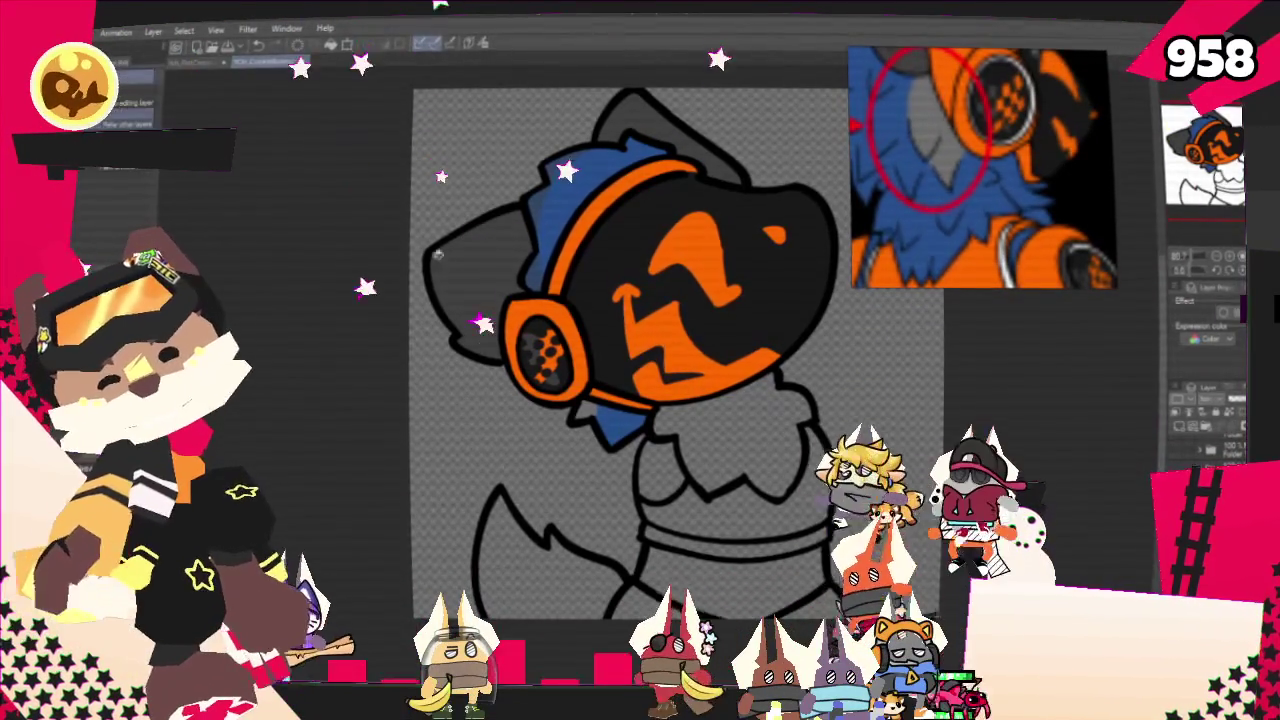
{"action": "left_click", "coordinate": [767, 437]}
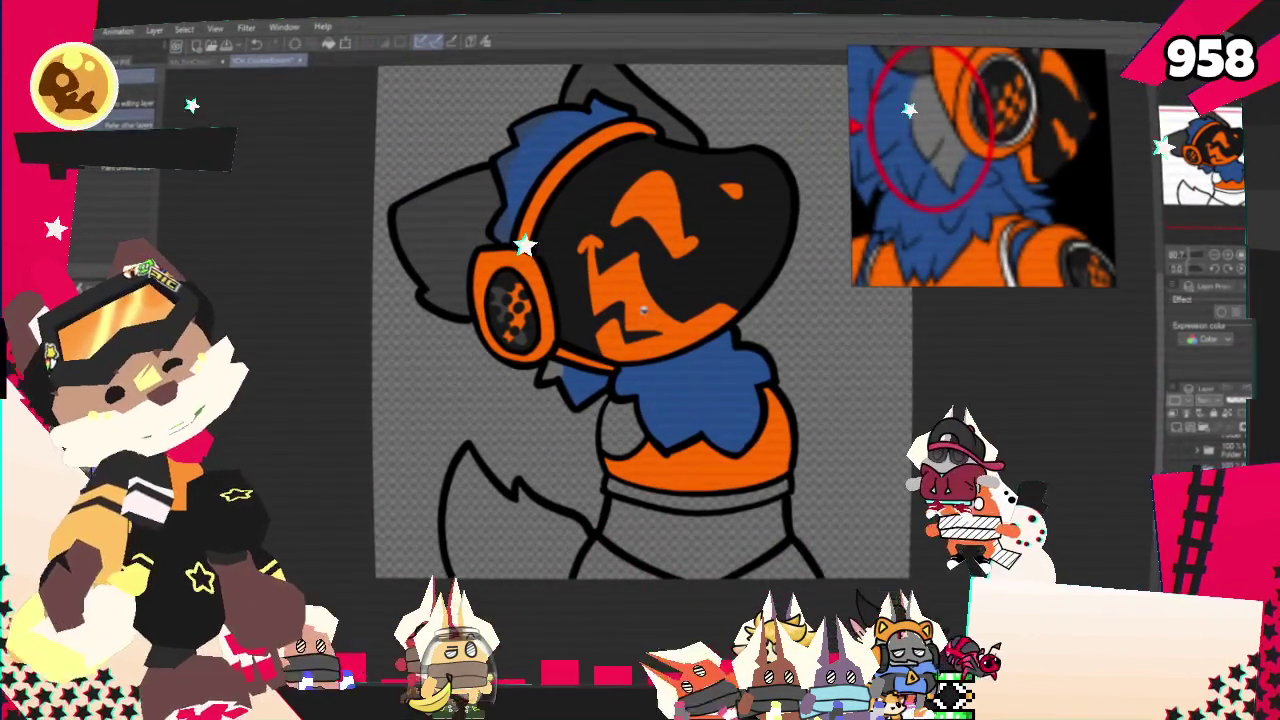
- Fill the lower body below the collar and the tail with blue
{"action": "left_click", "coordinate": [725, 556]}
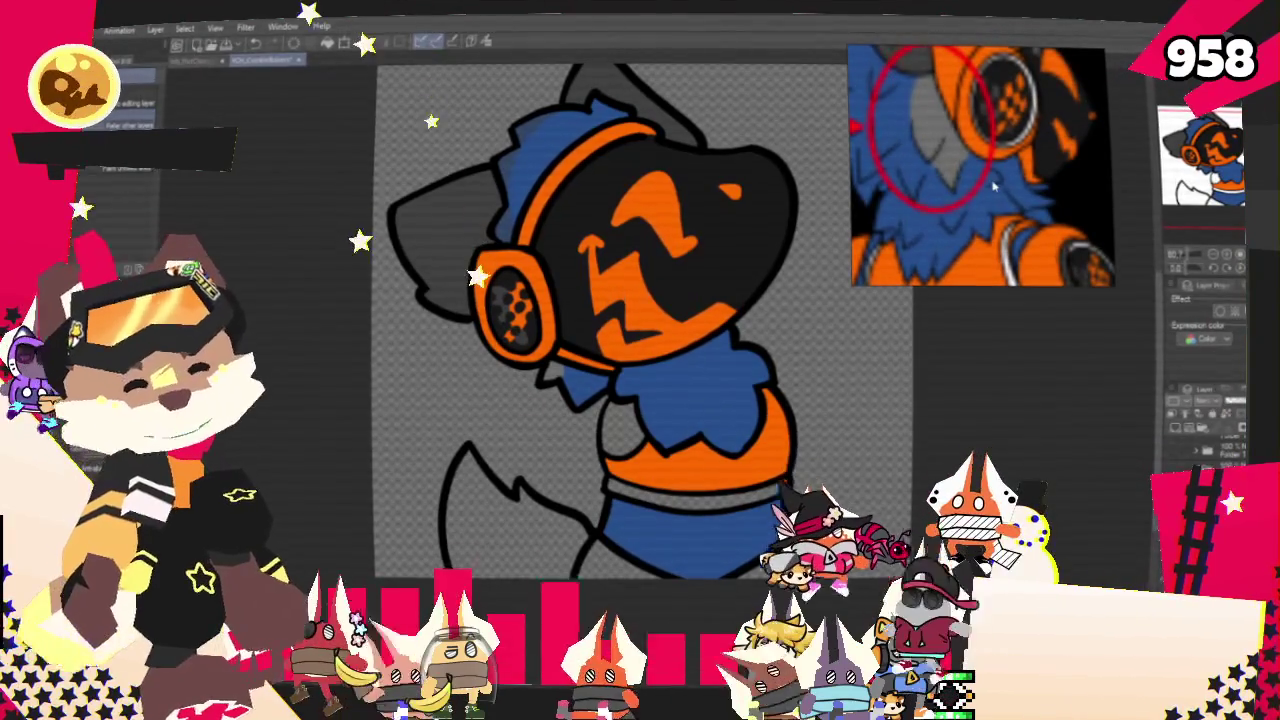
{"action": "scroll", "coordinate": [1000, 80], "scroll_direction": "down", "scroll_amount": 5}
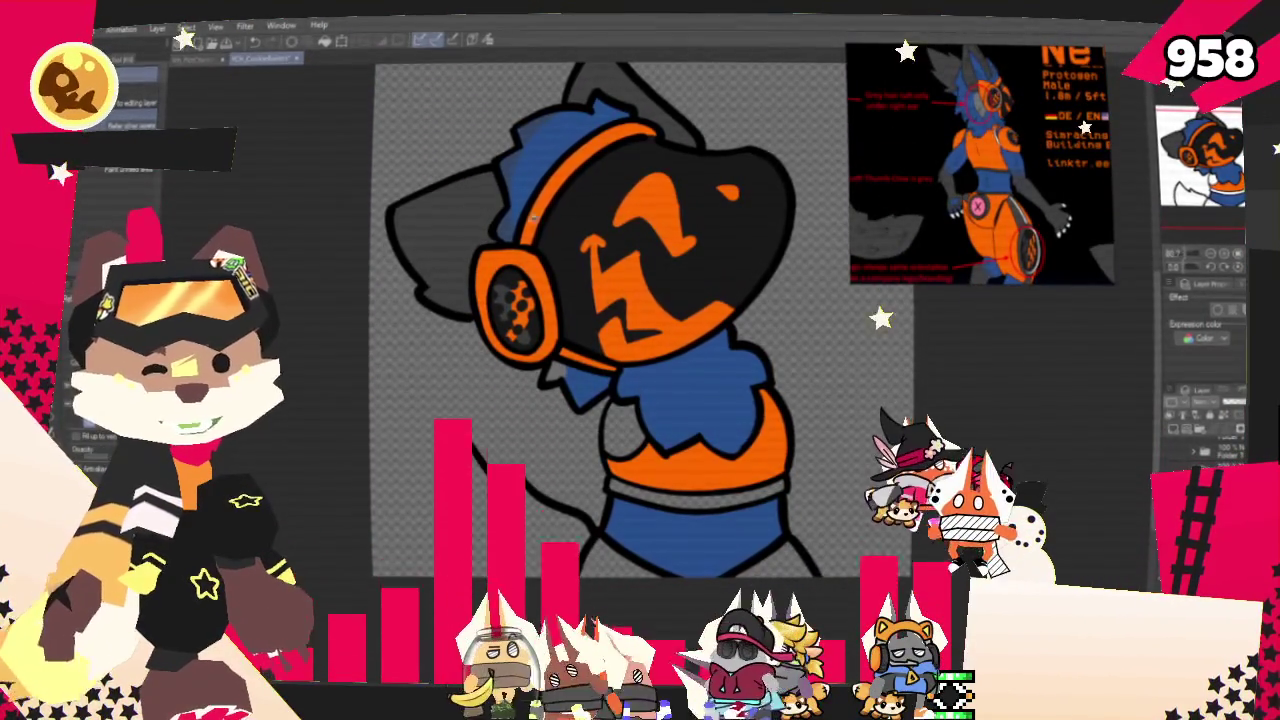
{"action": "scroll", "coordinate": [926, 222], "scroll_direction": "down", "scroll_amount": 3}
{"action": "scroll", "coordinate": [926, 222], "scroll_direction": "up", "scroll_amount": 4}
{"action": "scroll", "coordinate": [914, 205], "scroll_direction": "down", "scroll_amount": 2}
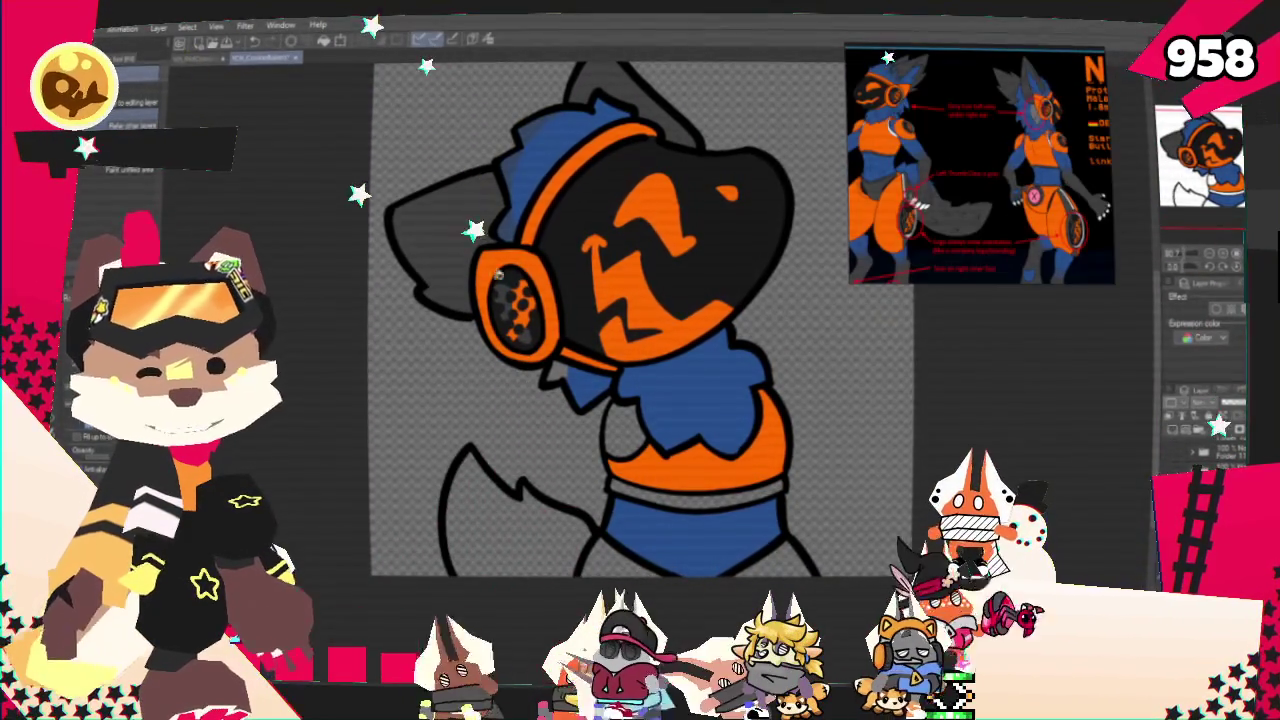
{"action": "left_click", "coordinate": [508, 494]}
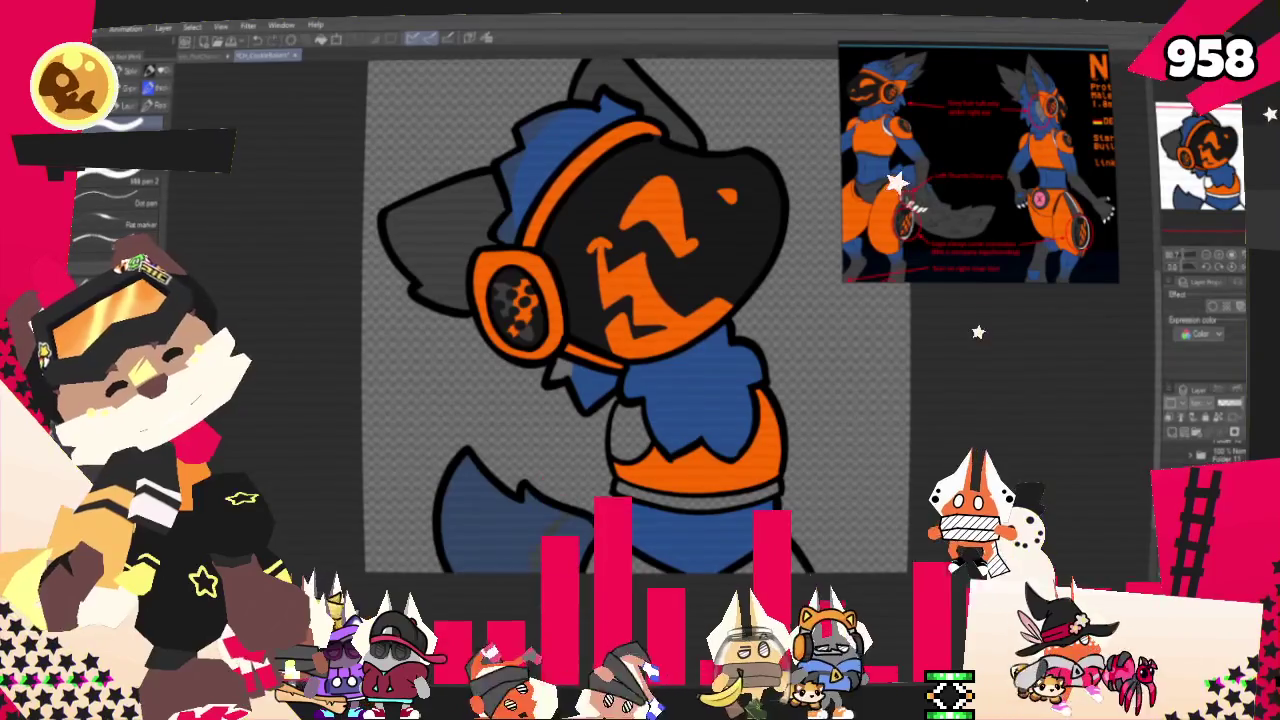
{"action": "key", "text": "g"}
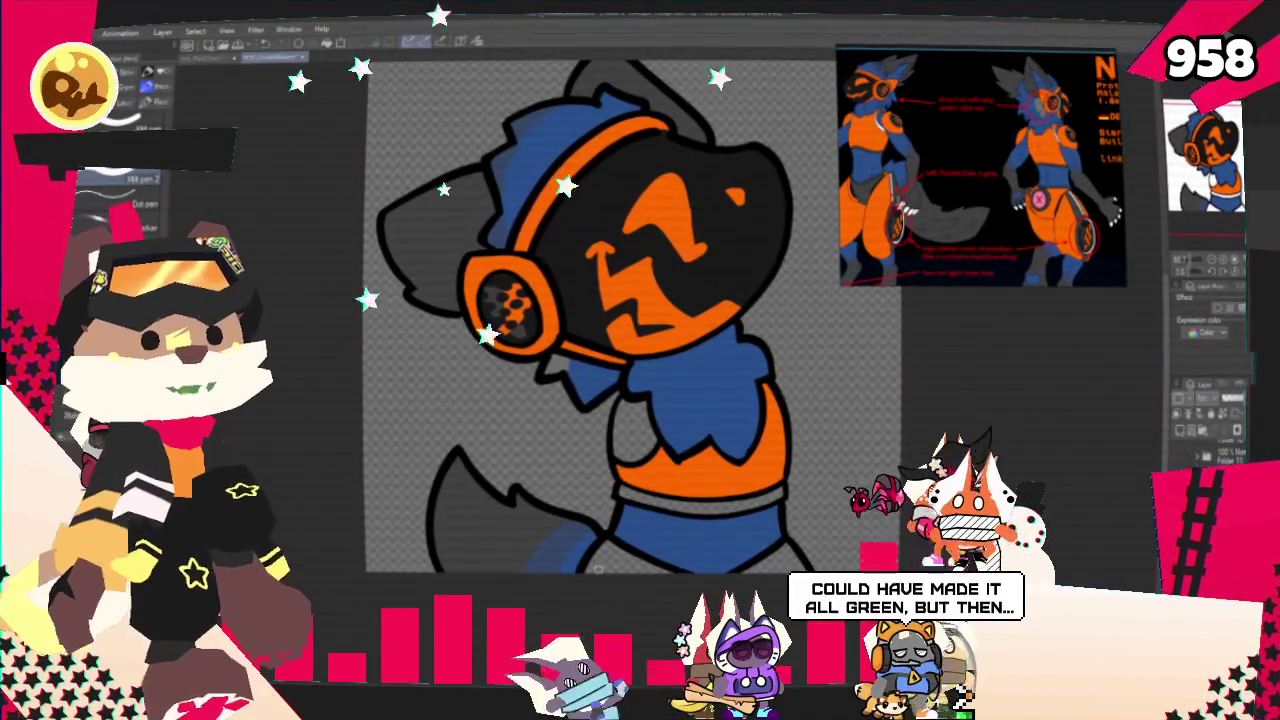
{"action": "scroll", "coordinate": [843, 303], "scroll_direction": "down", "scroll_amount": 1}
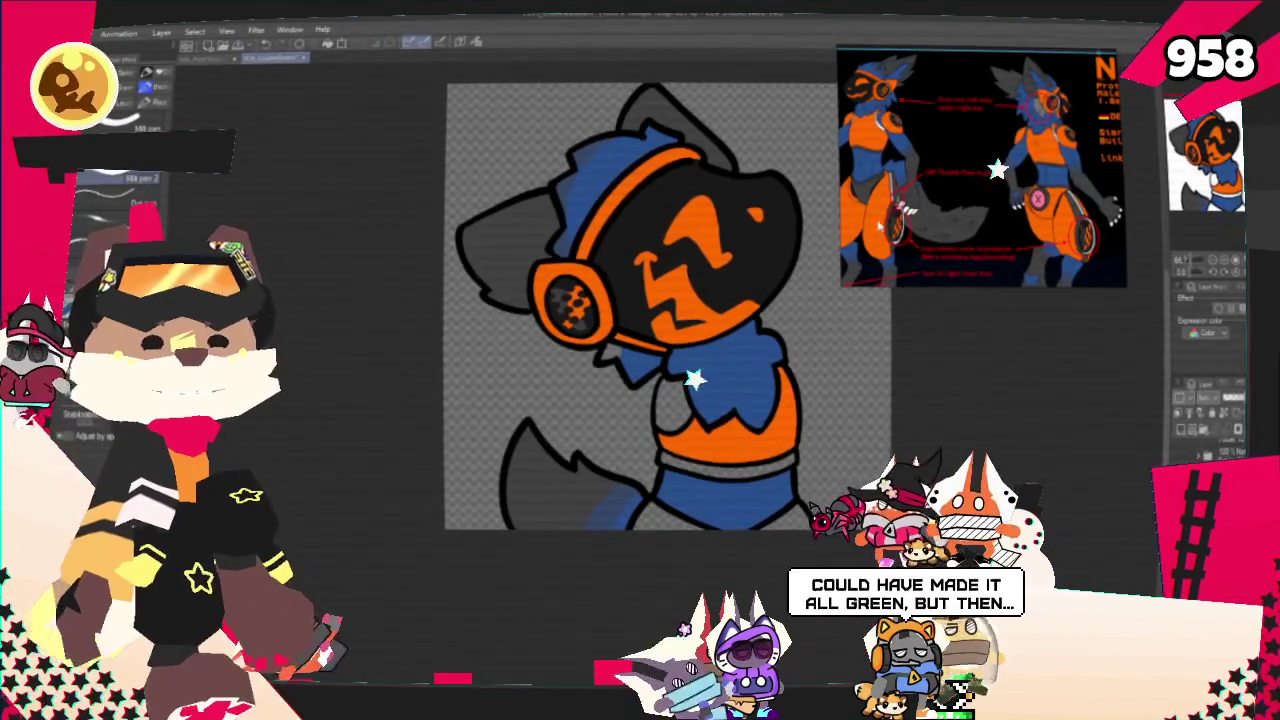
{"action": "scroll", "coordinate": [728, 308], "scroll_direction": "down", "scroll_amount": 1}
{"action": "scroll", "coordinate": [793, 325], "scroll_direction": "up", "scroll_amount": 1}
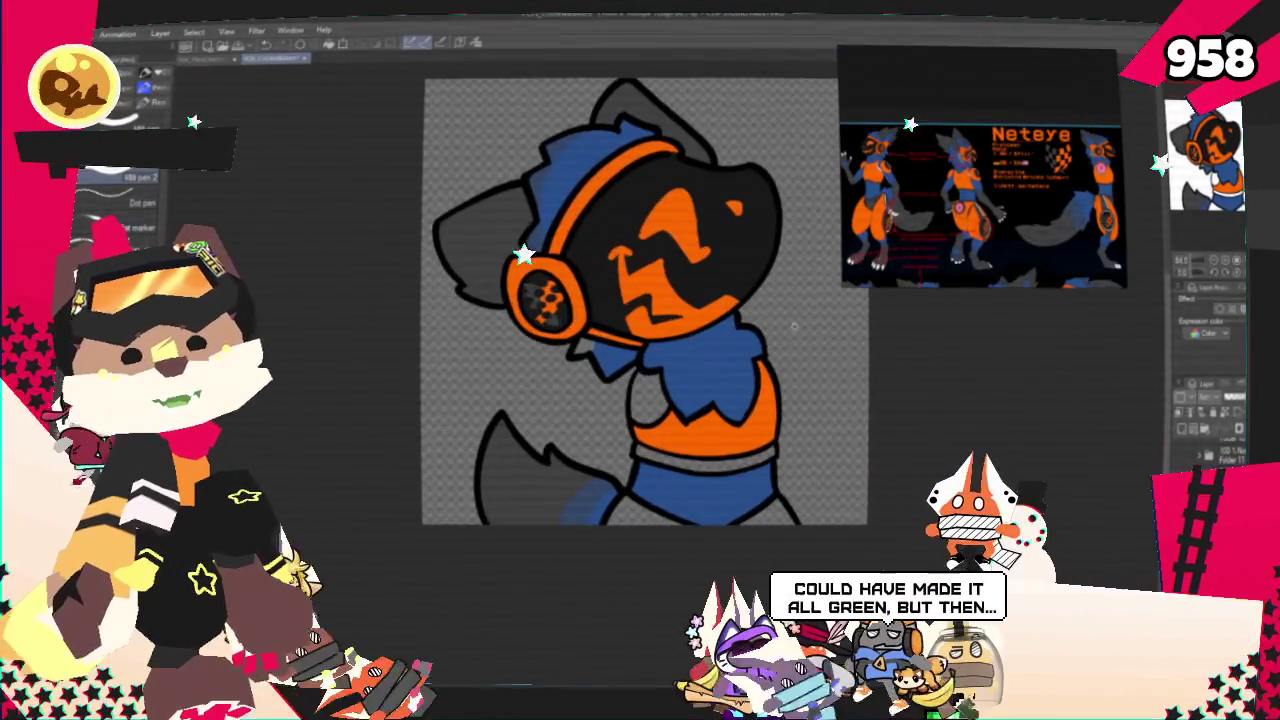
{"action": "scroll", "coordinate": [795, 326], "scroll_direction": "up", "scroll_amount": 1}
{"action": "scroll", "coordinate": [768, 339], "scroll_direction": "up", "scroll_amount": 1}
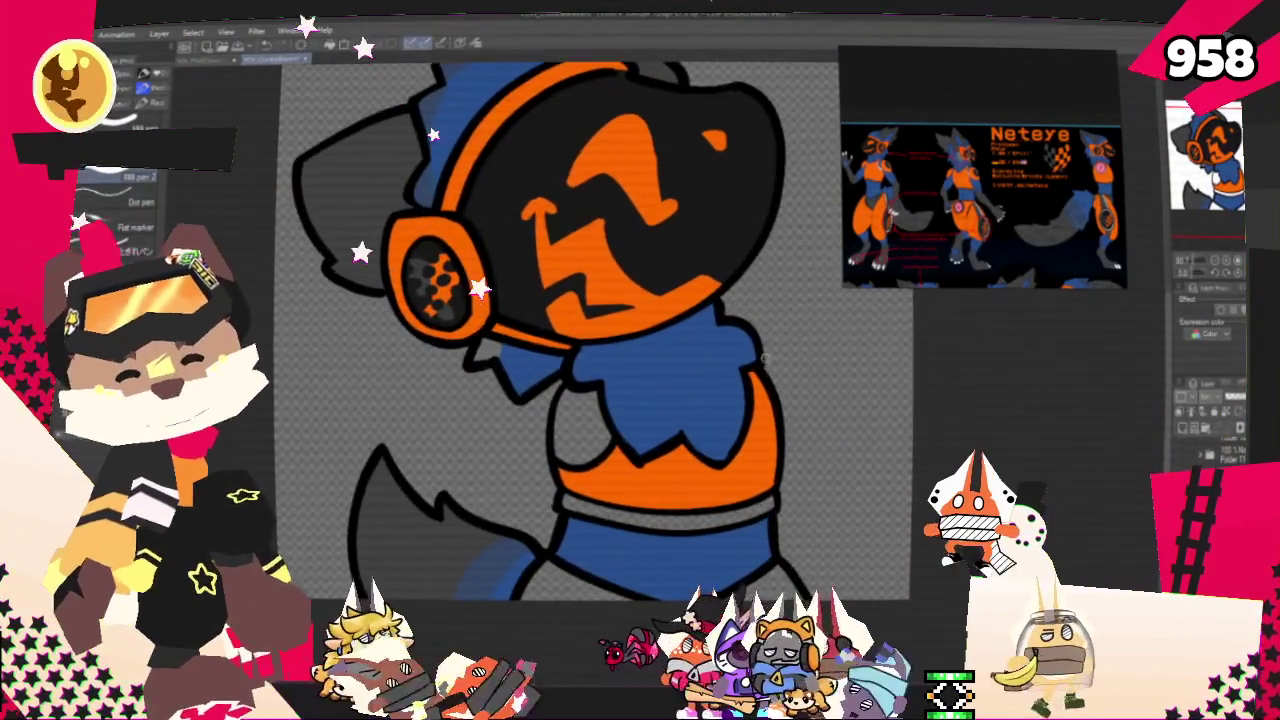
{"action": "scroll", "coordinate": [896, 186], "scroll_direction": "up", "scroll_amount": 1}
{"action": "scroll", "coordinate": [896, 186], "scroll_direction": "up", "scroll_amount": 1}
{"action": "scroll", "coordinate": [896, 186], "scroll_direction": "up", "scroll_amount": 2}
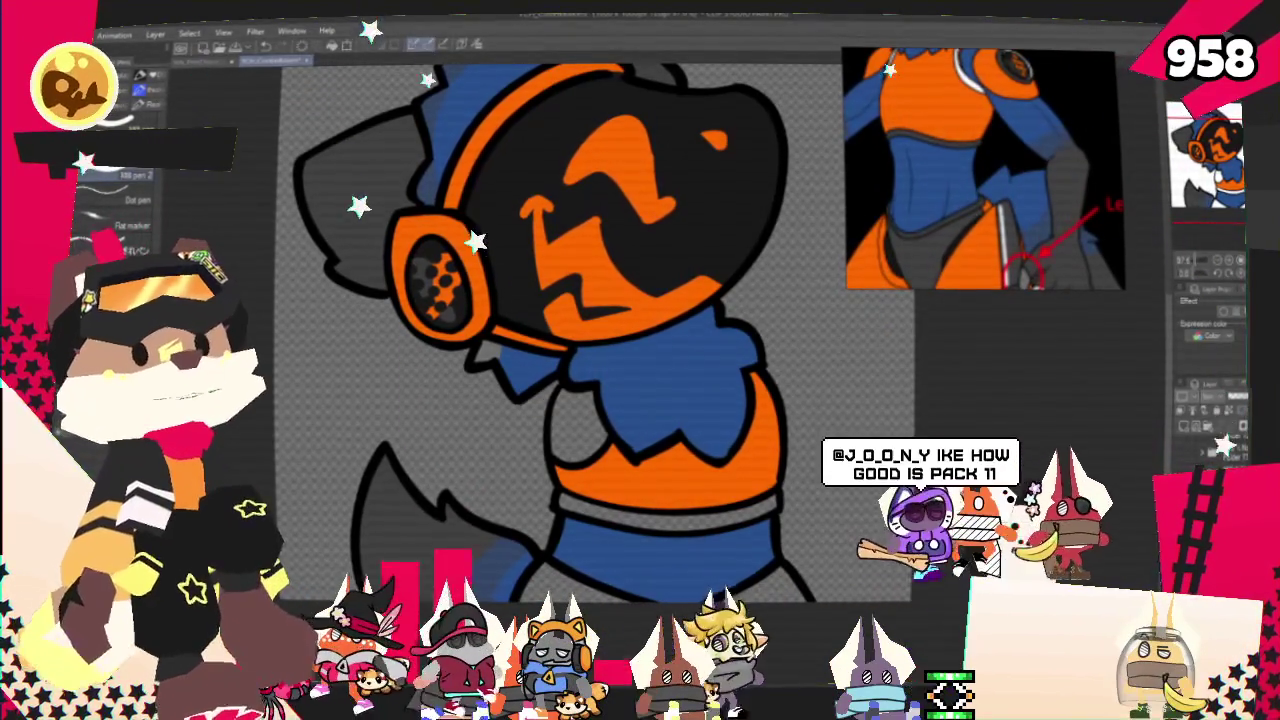
{"action": "key", "text": "g"}
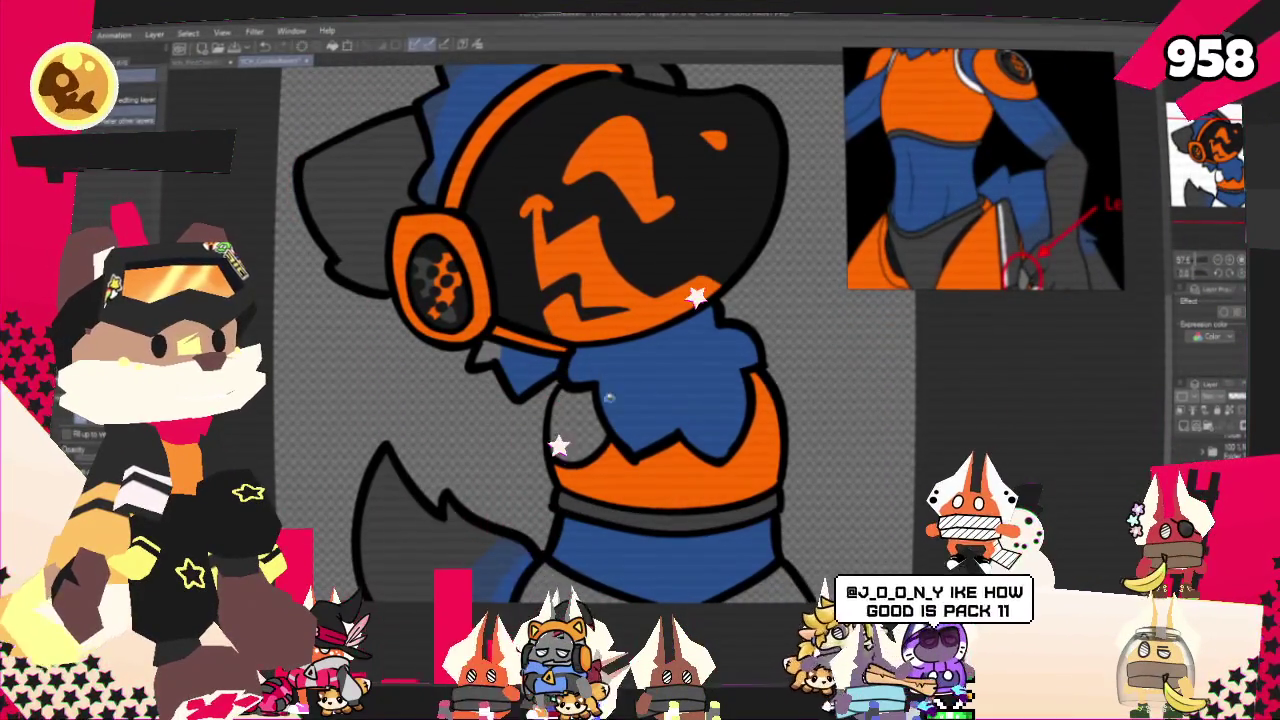
{"action": "scroll", "coordinate": [592, 418], "scroll_direction": "down", "scroll_amount": 3}
{"action": "scroll", "coordinate": [620, 420], "scroll_direction": "up", "scroll_amount": 2}
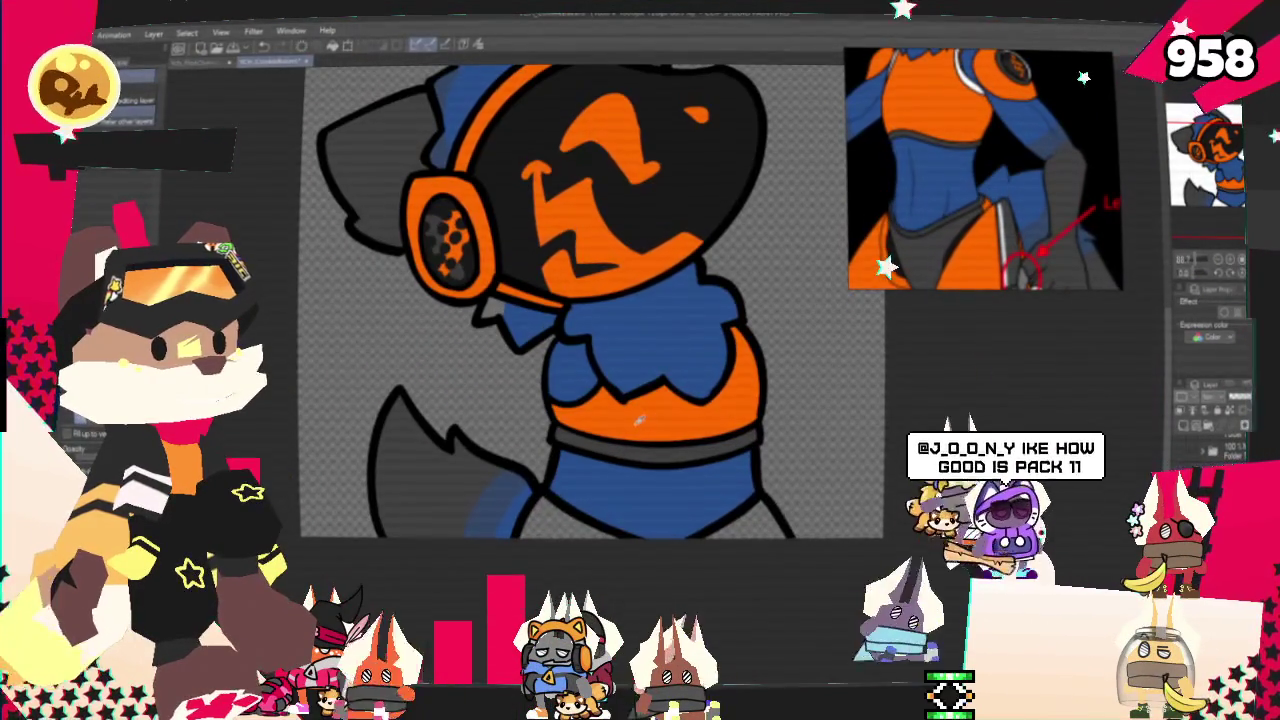
{"action": "scroll", "coordinate": [600, 450], "scroll_direction": "down", "scroll_amount": 2}
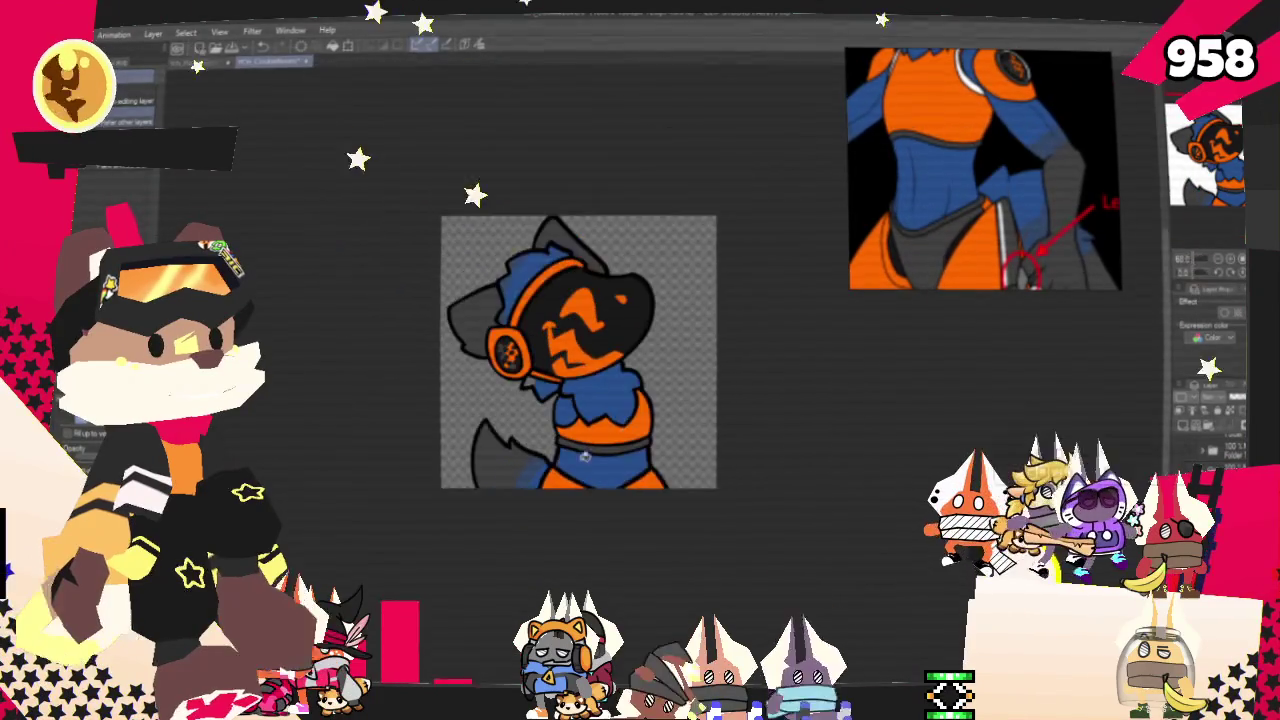
{"action": "scroll", "coordinate": [644, 390], "scroll_direction": "down", "scroll_amount": 2}
{"action": "scroll", "coordinate": [620, 330], "scroll_direction": "up", "scroll_amount": 2}
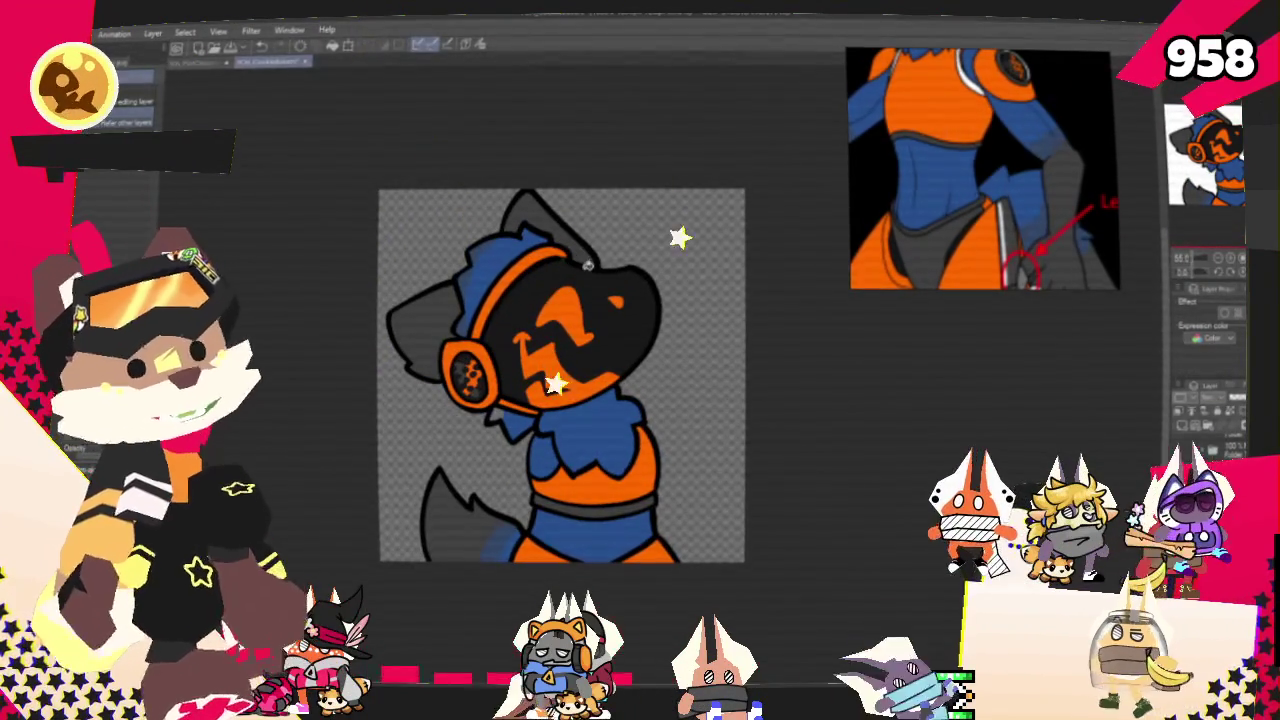
{"action": "scroll", "coordinate": [596, 272], "scroll_direction": "up", "scroll_amount": 1}
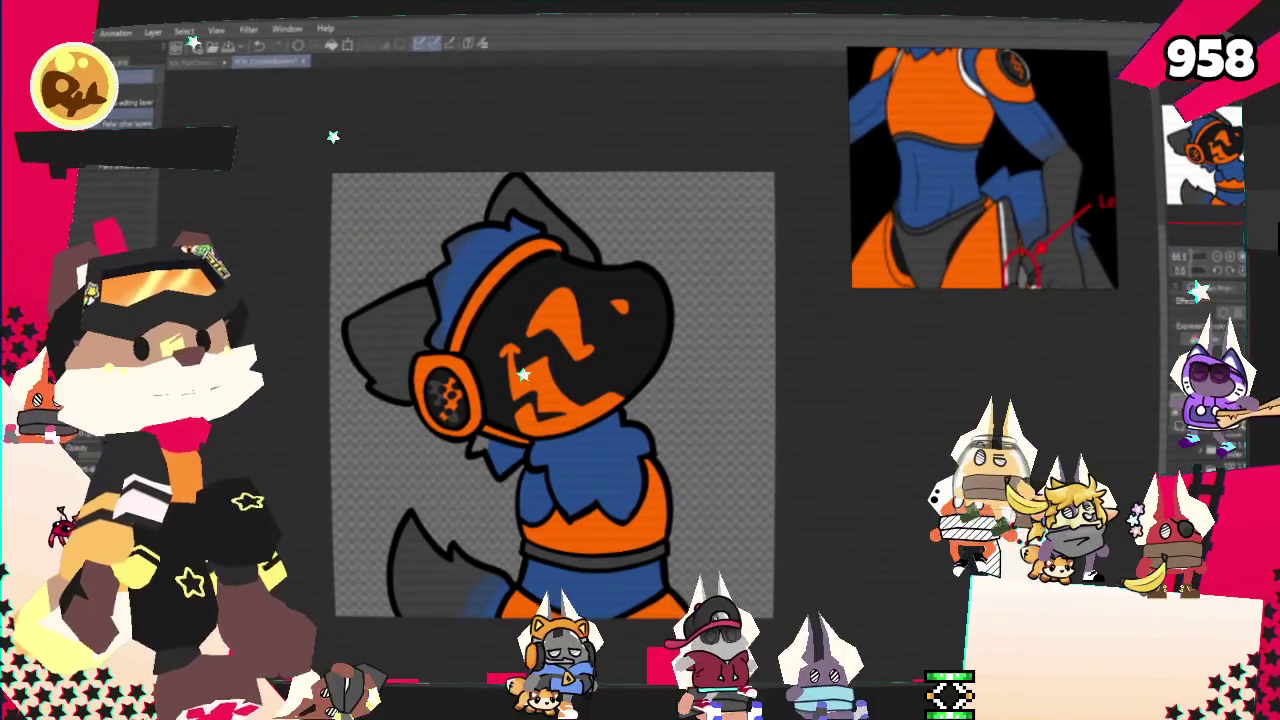
{"action": "key", "text": "m"}
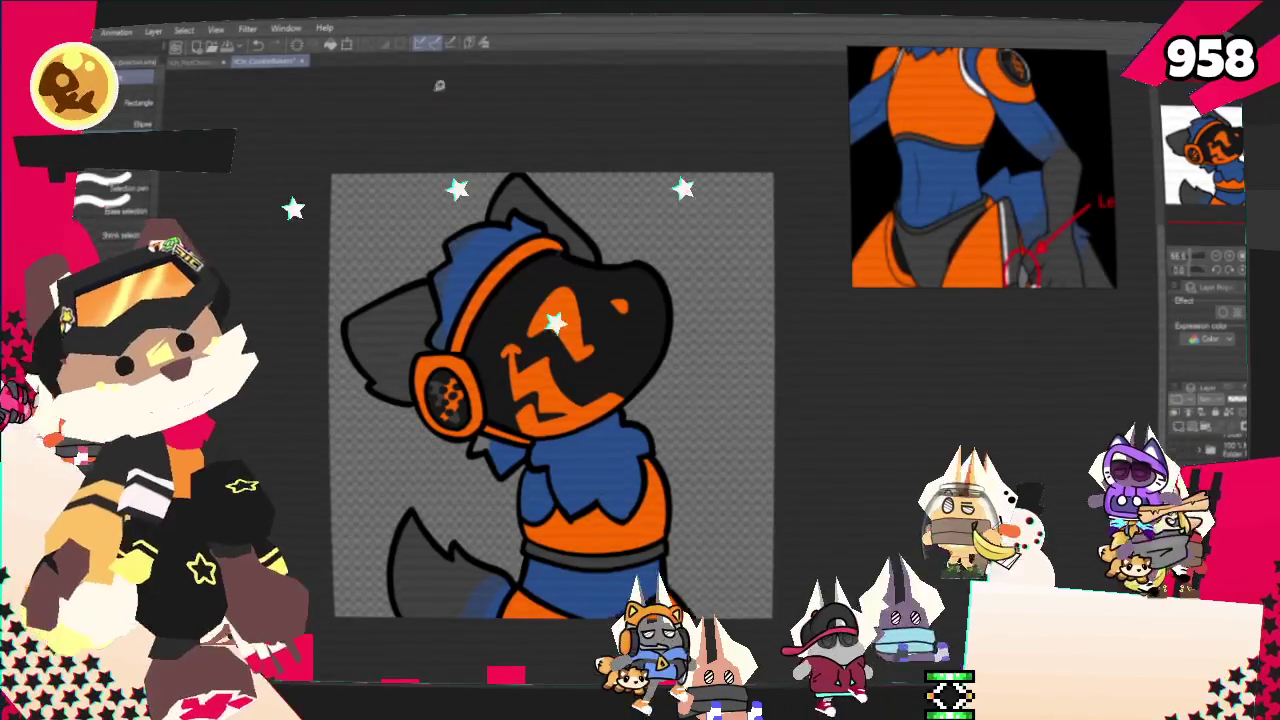
{"action": "left_click_drag", "start_coordinate": [530, 437], "coordinate": [496, 315]}
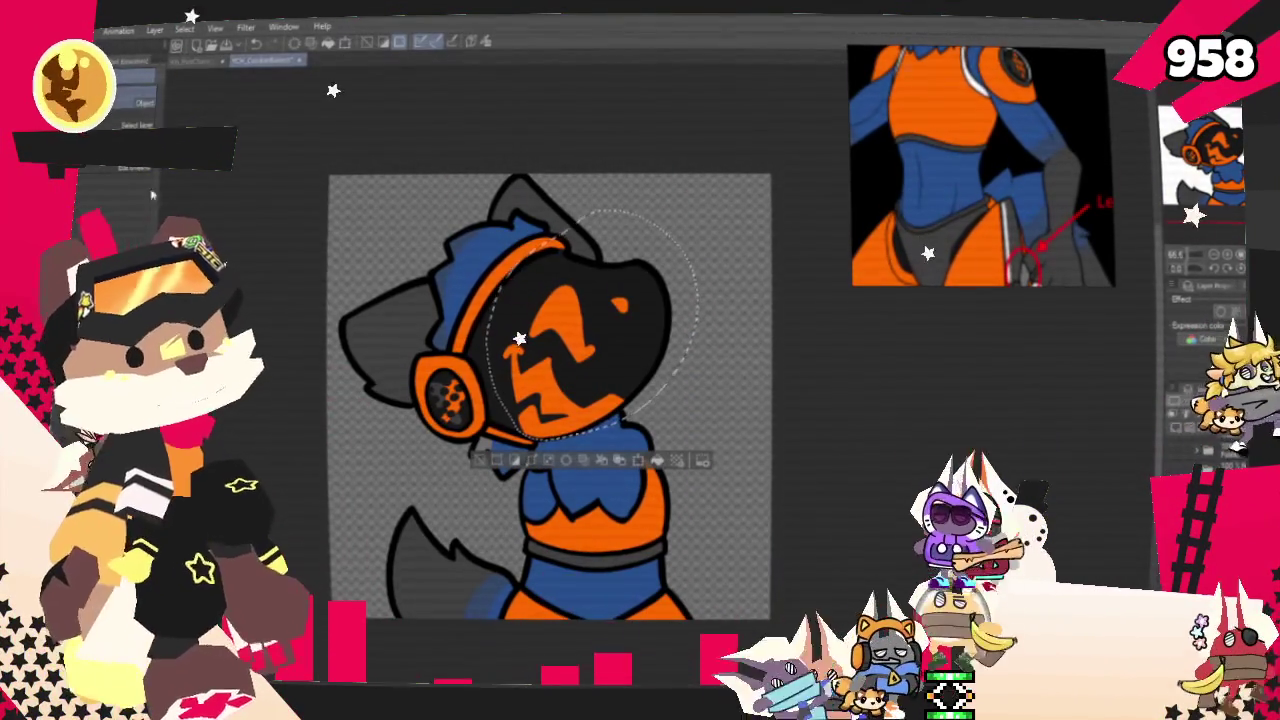
- Scale and rotate the selected head area, then redraw a small orange face stroke
{"action": "right_click", "coordinate": [570, 361]}
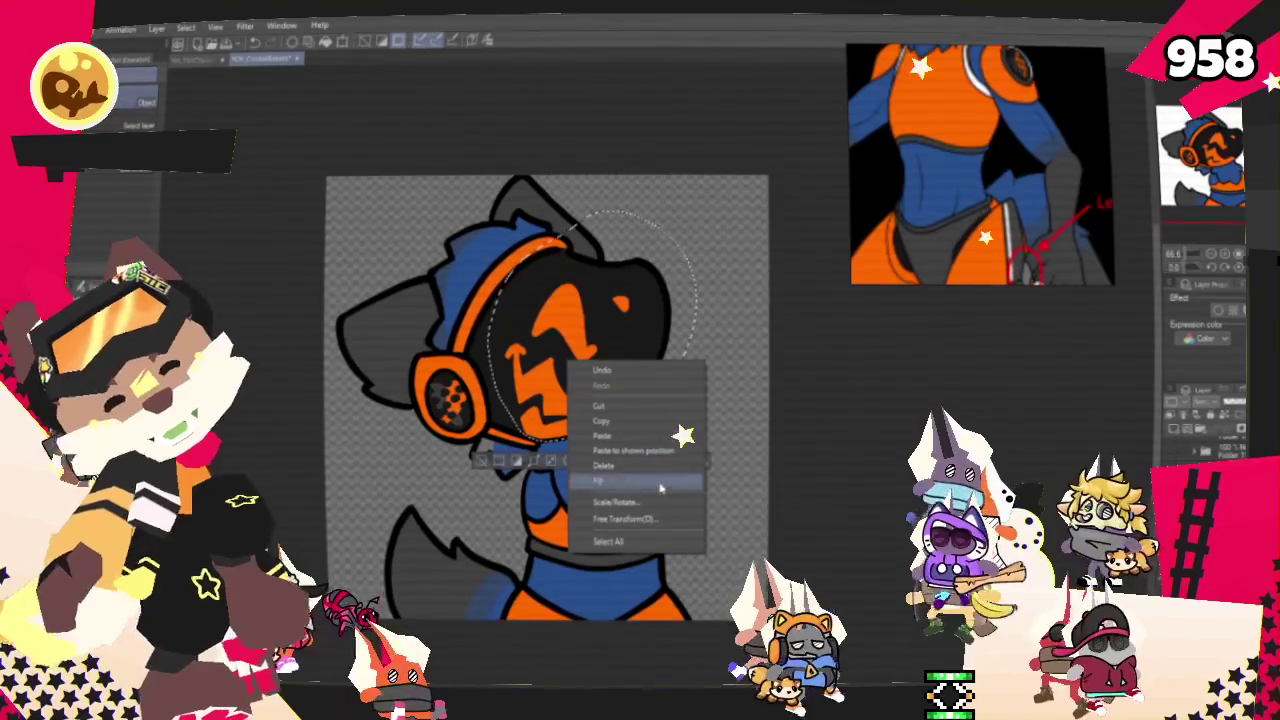
{"action": "left_click", "coordinate": [640, 519]}
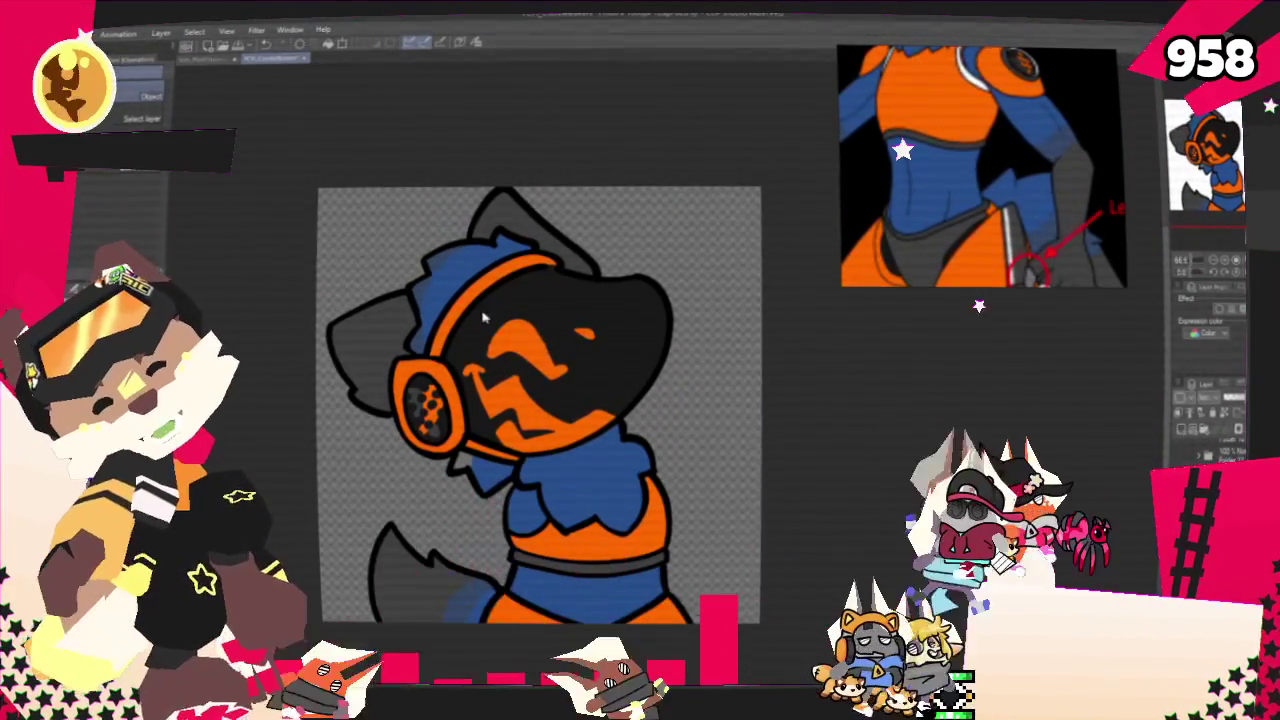
{"action": "key", "text": "p"}
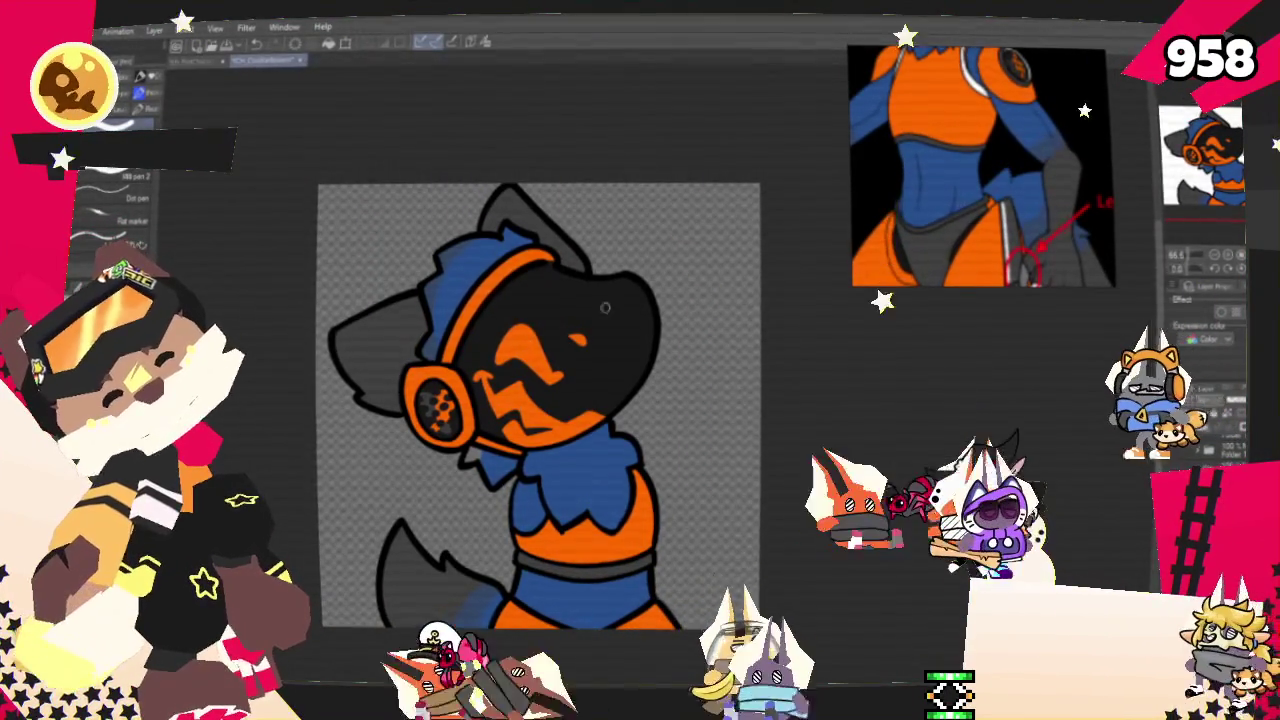
{"action": "left_click_drag", "start_coordinate": [604, 287], "coordinate": [614, 328]}
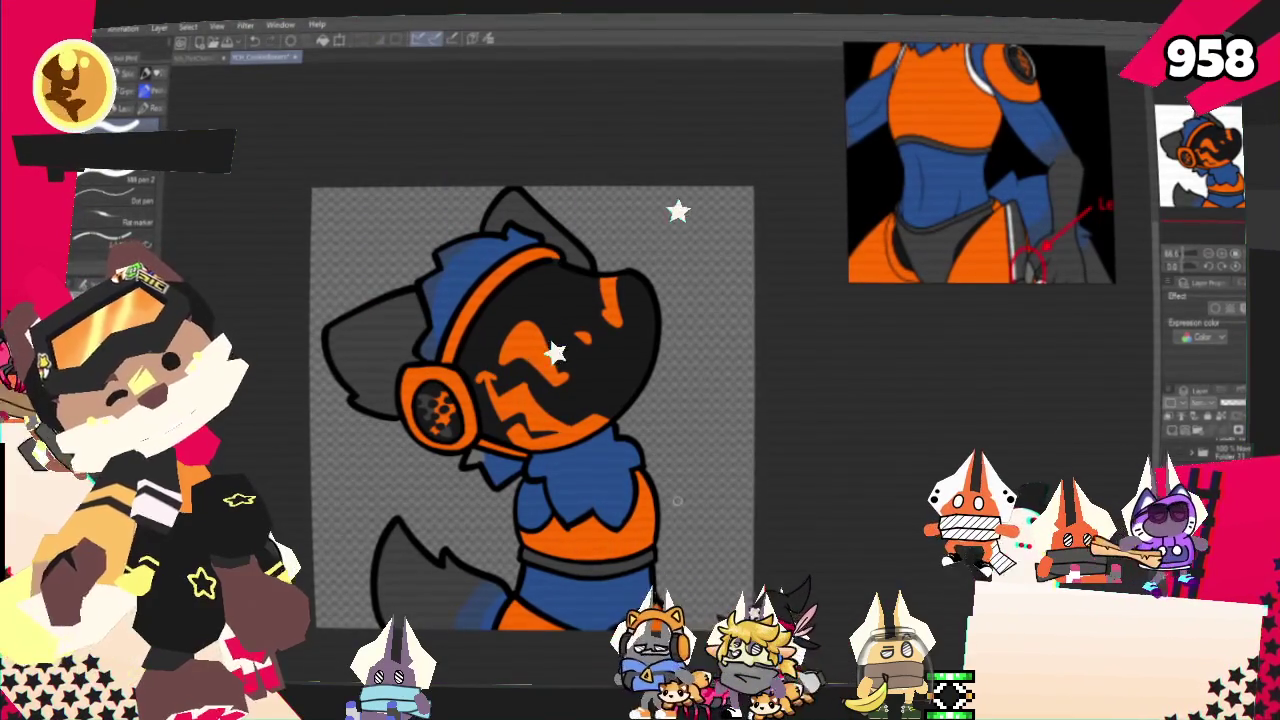
- Redo the small orange face stroke, then transform and commit the eye detail
{"action": "key", "text": "ctrl+z"}
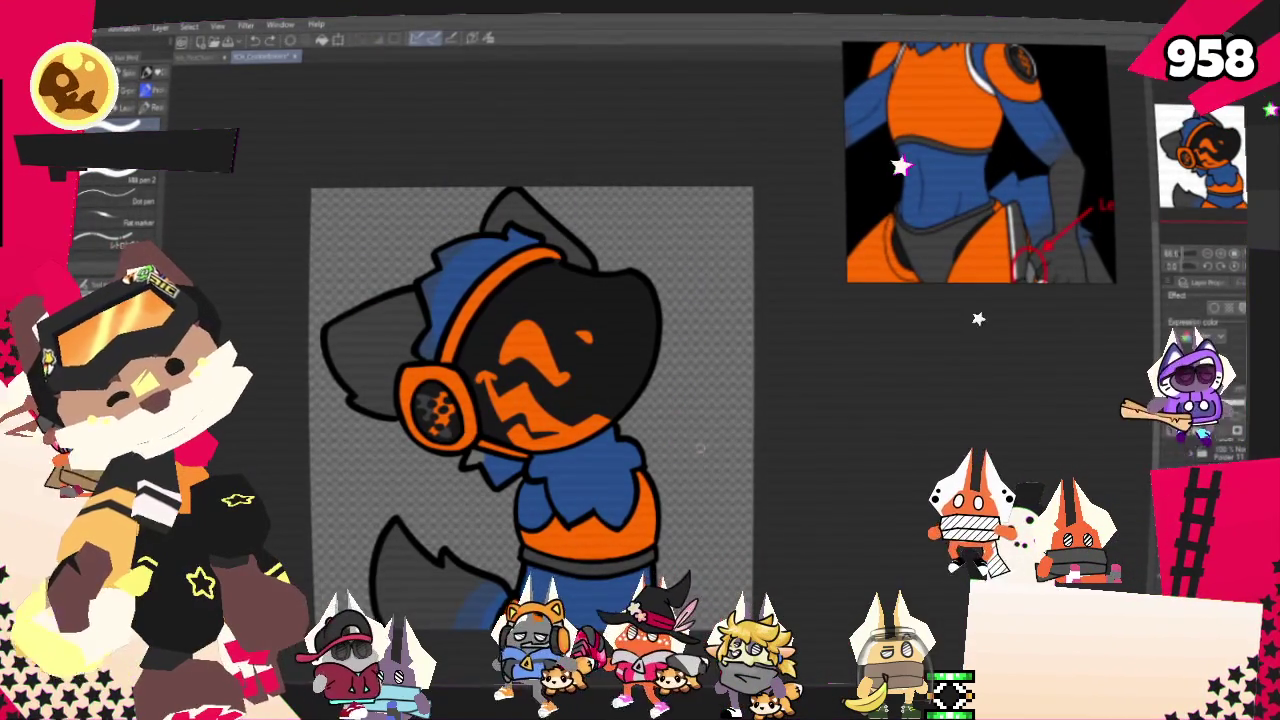
{"action": "left_click_drag", "start_coordinate": [626, 302], "coordinate": [634, 312]}
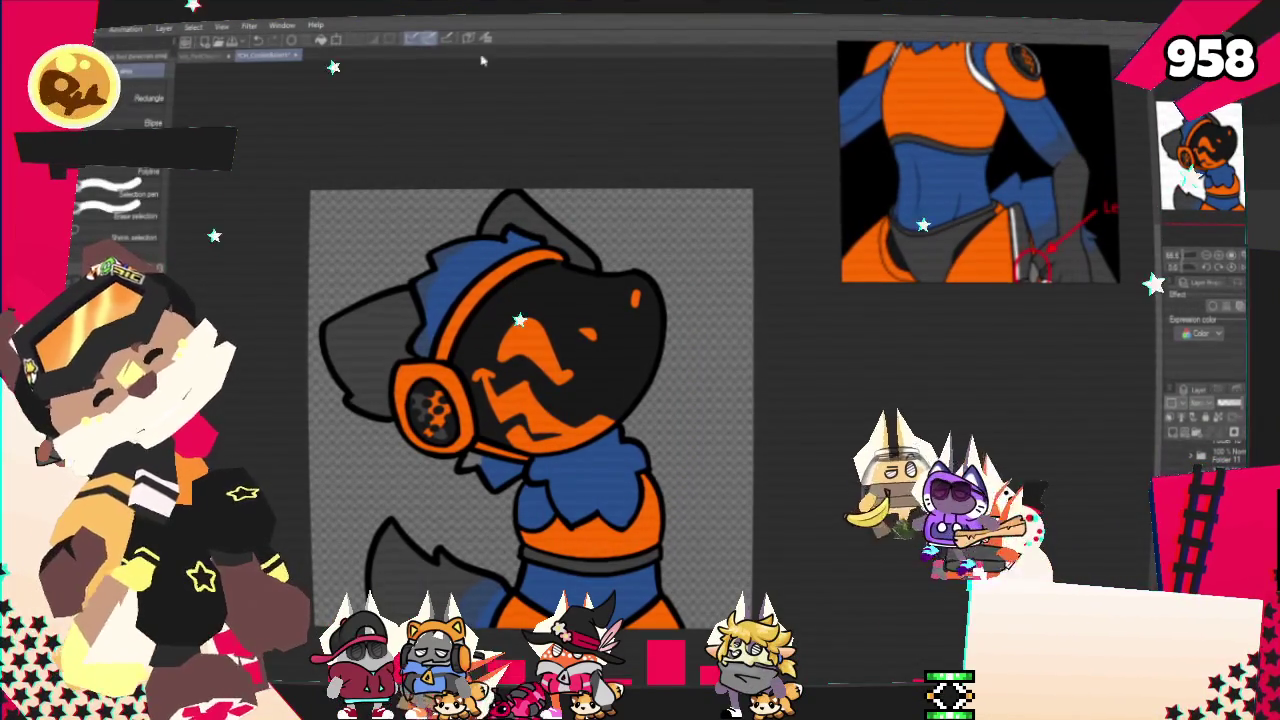
{"action": "left_click_drag", "start_coordinate": [603, 360], "coordinate": [600, 362]}
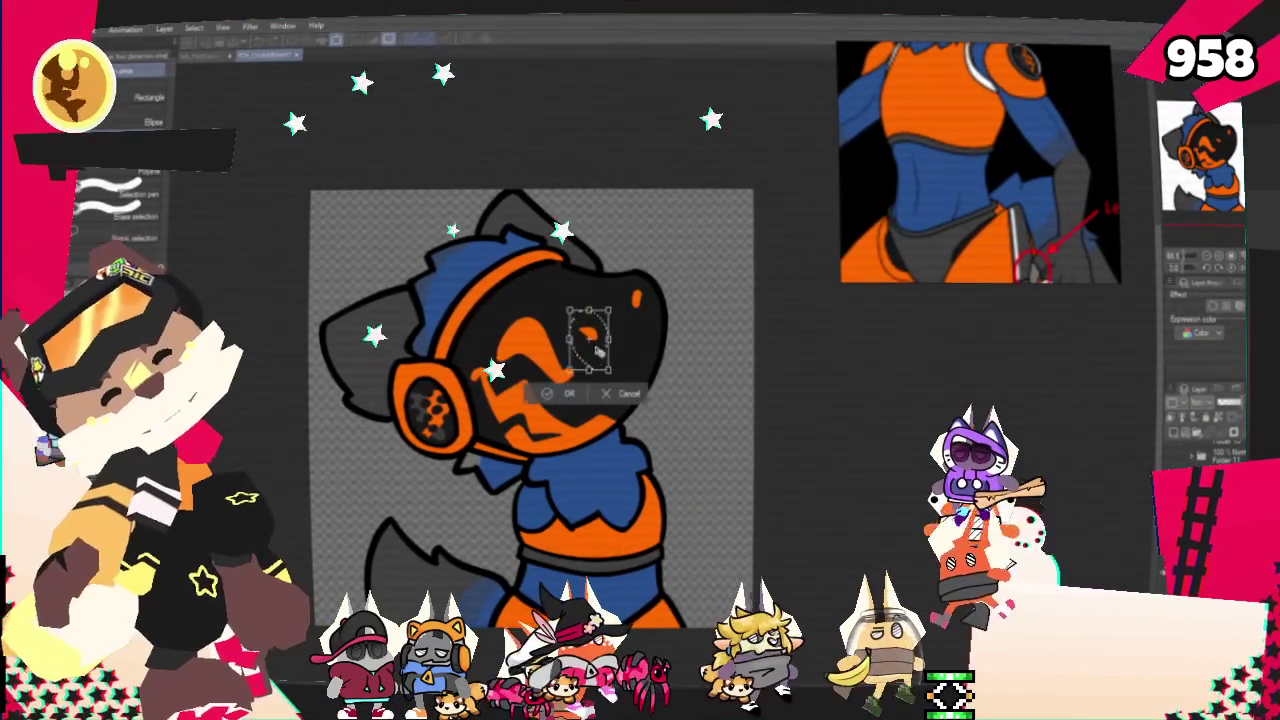
{"action": "left_click", "coordinate": [645, 395]}
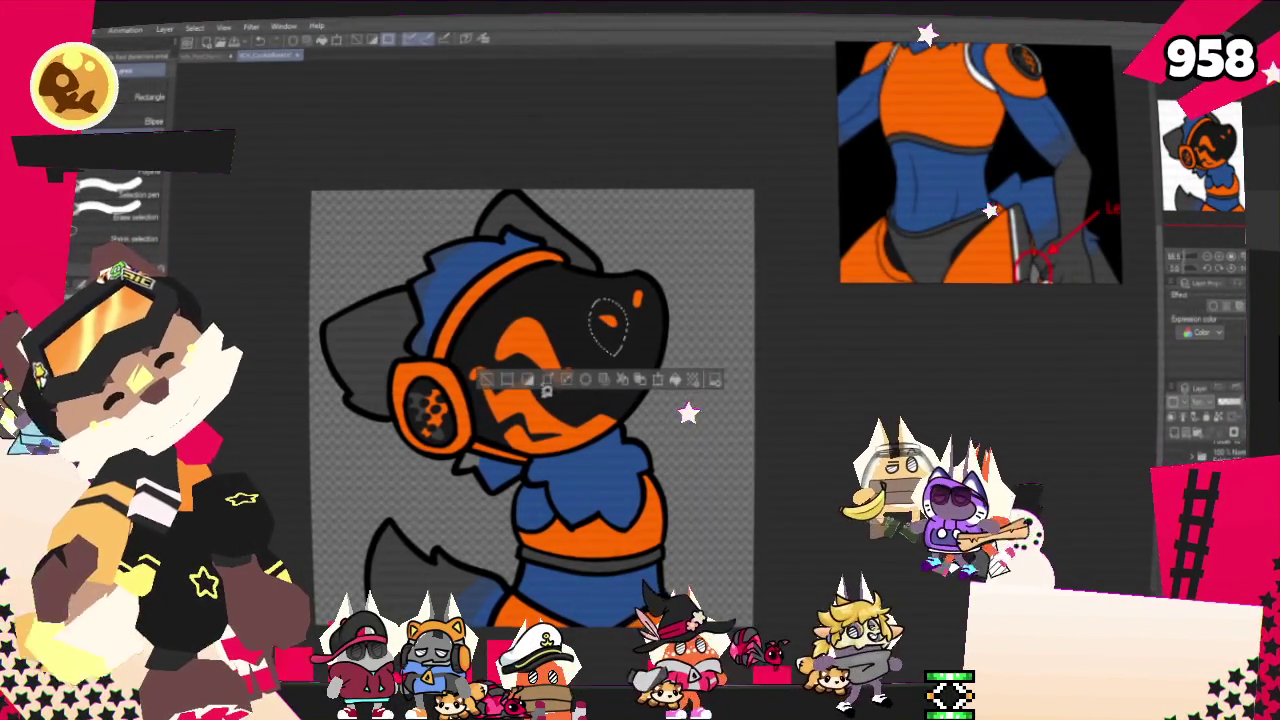
{"action": "left_click", "coordinate": [587, 386]}
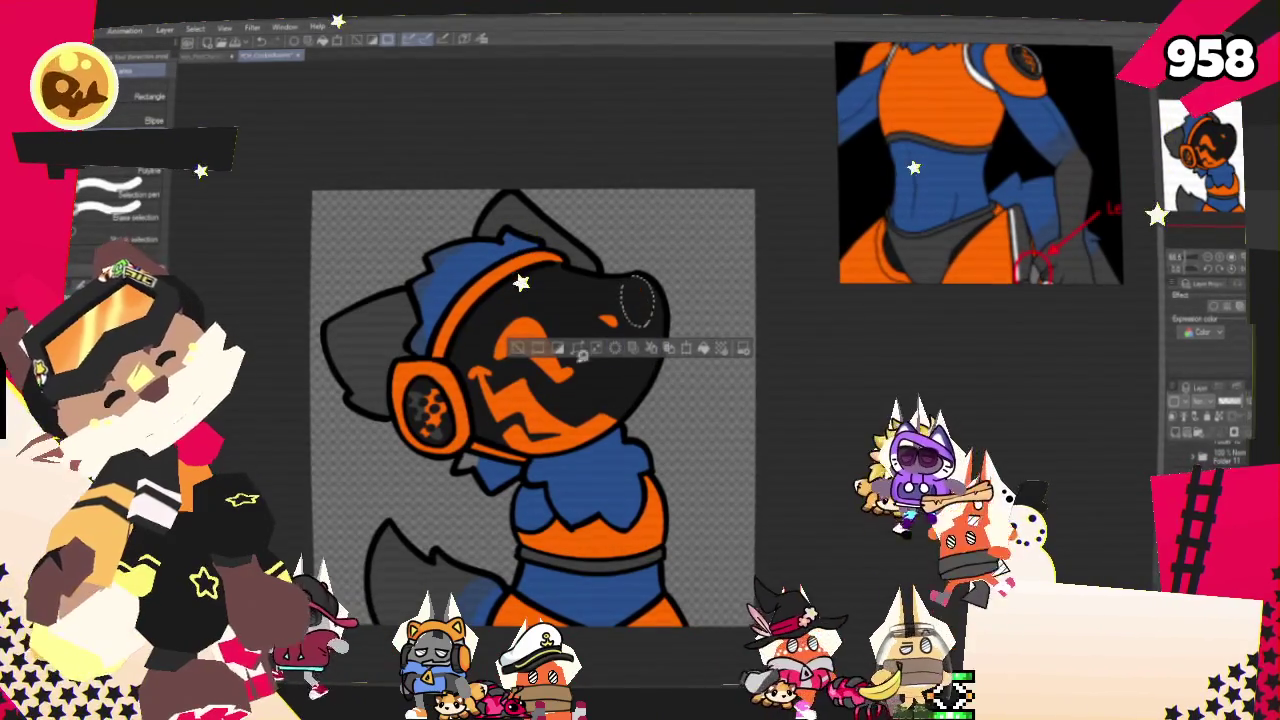
{"action": "left_click", "coordinate": [596, 352]}
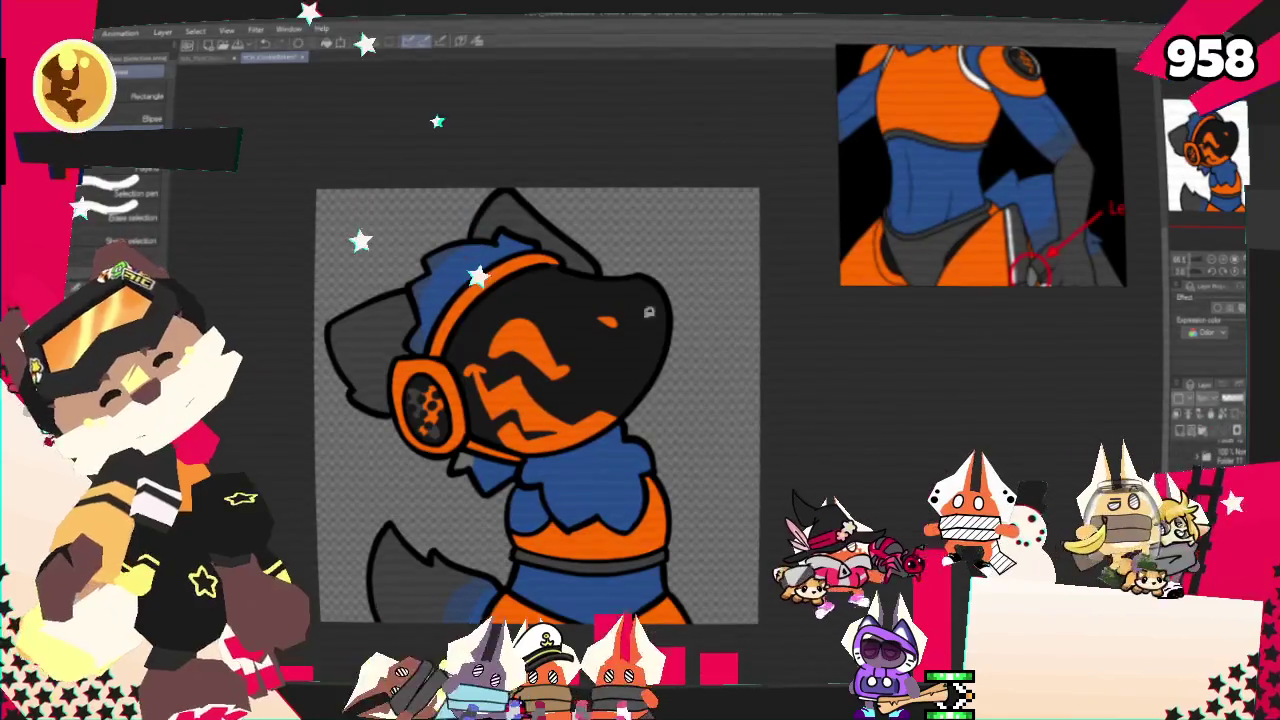
- Draw a new small orange curved eye stroke on the black head
{"action": "left_click_drag", "start_coordinate": [599, 357], "coordinate": [602, 355]}
{"action": "key", "text": "ctrl+d"}
{"action": "key", "text": "p"}
{"action": "left_click", "coordinate": [593, 329]}
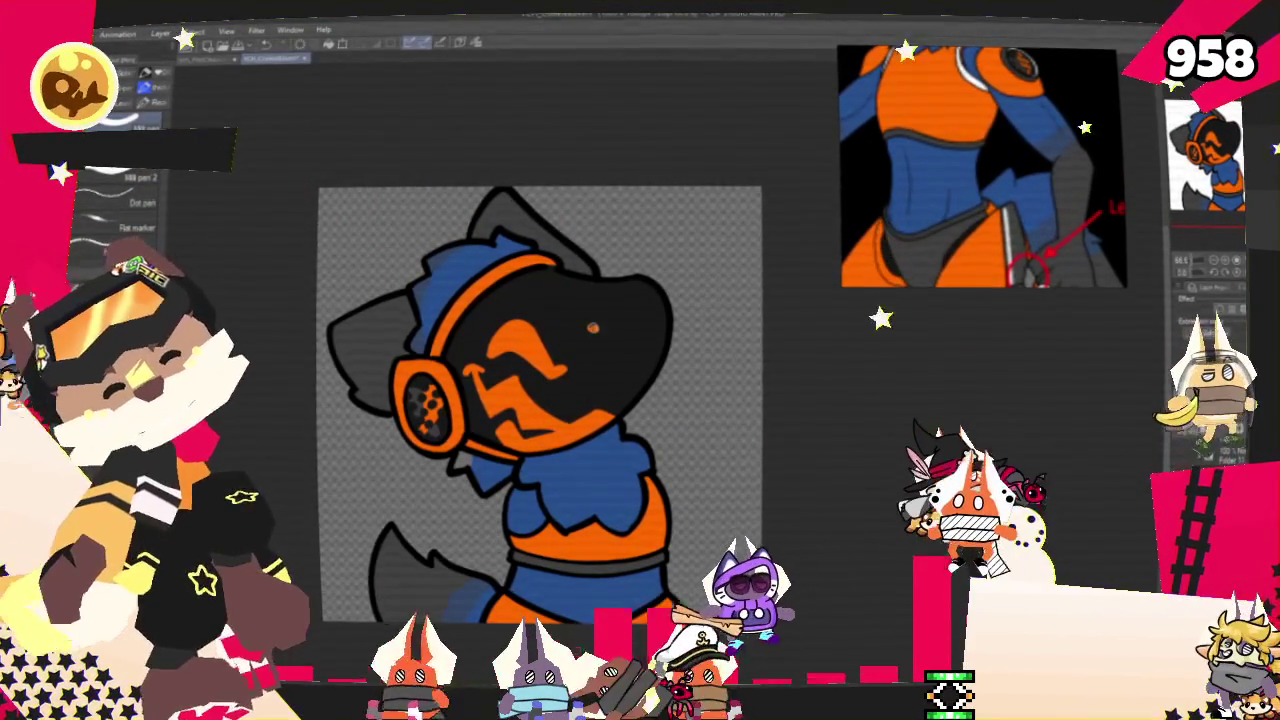
{"action": "left_click_drag", "start_coordinate": [587, 331], "coordinate": [618, 327]}
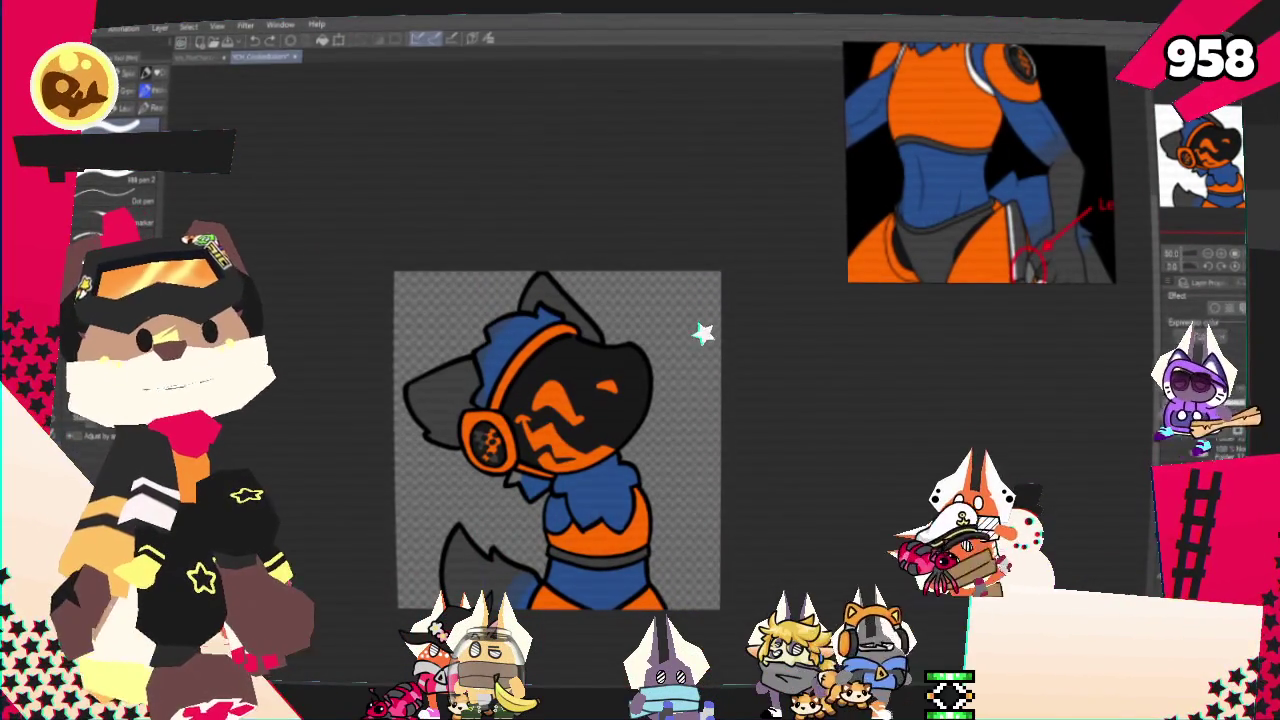
{"action": "key", "text": "alt+Tab"}
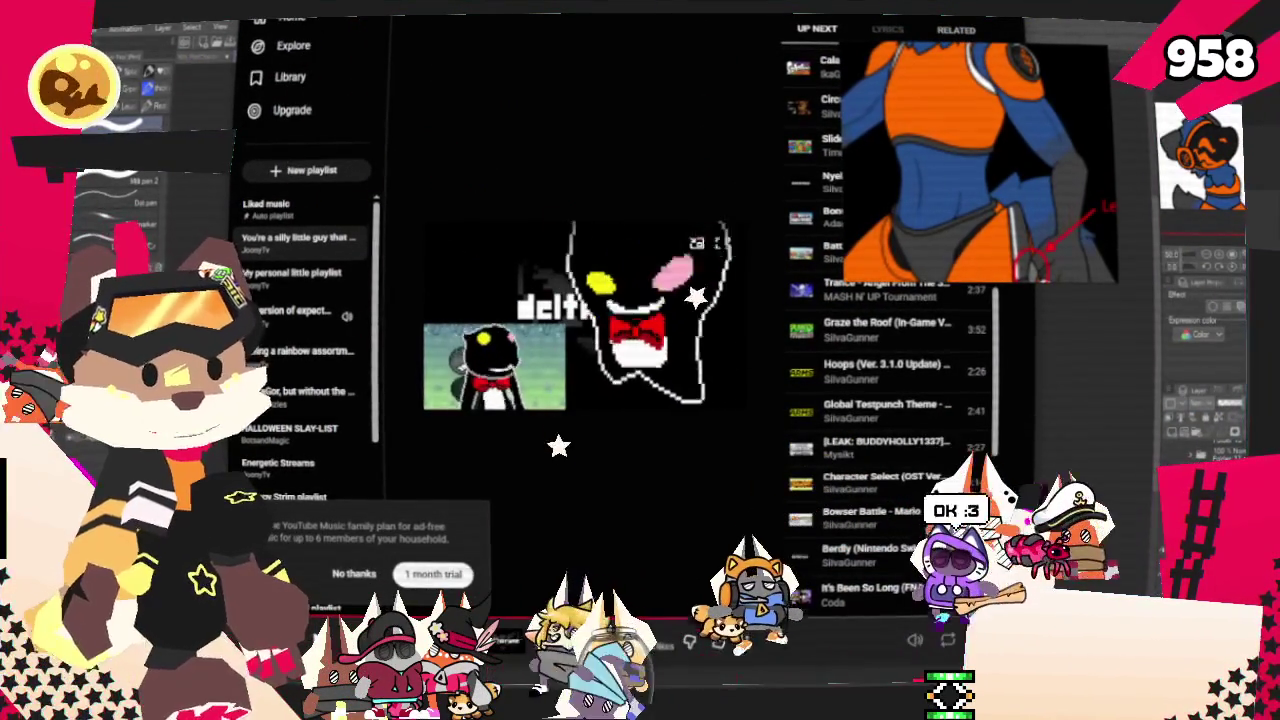
{"action": "key", "text": "alt+Tab"}
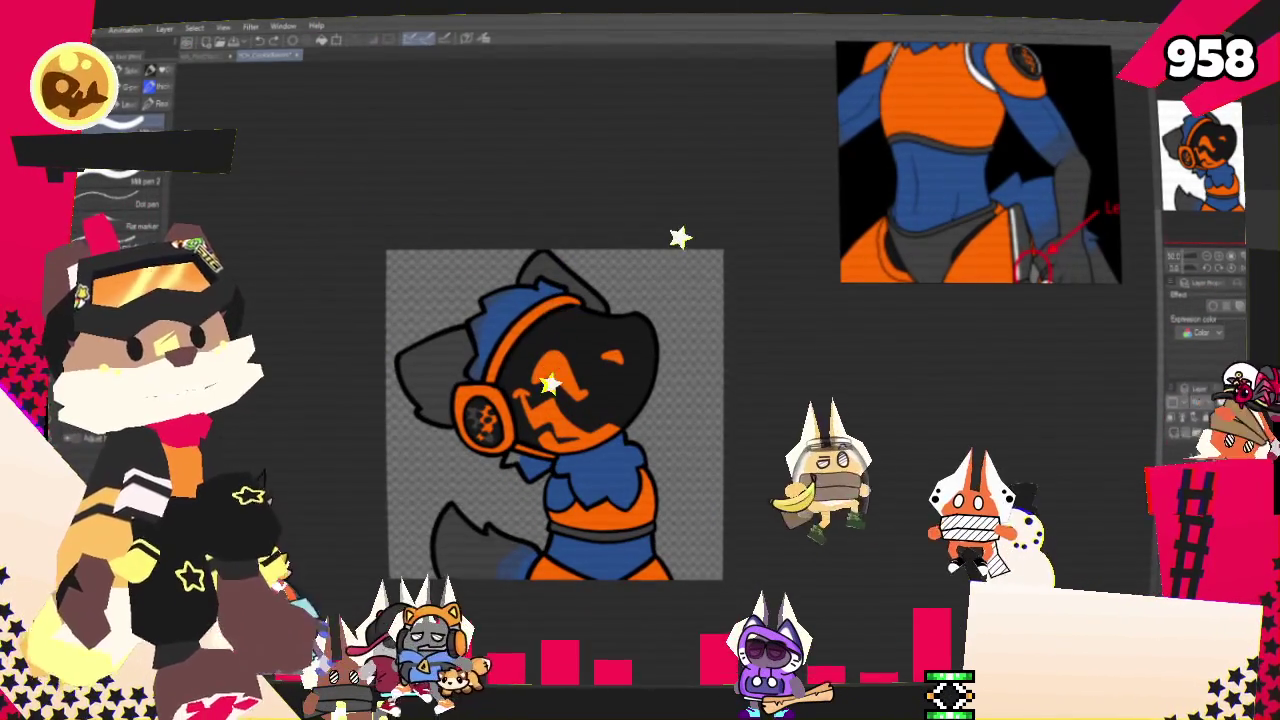
{"action": "left_click", "coordinate": [65, 28]}
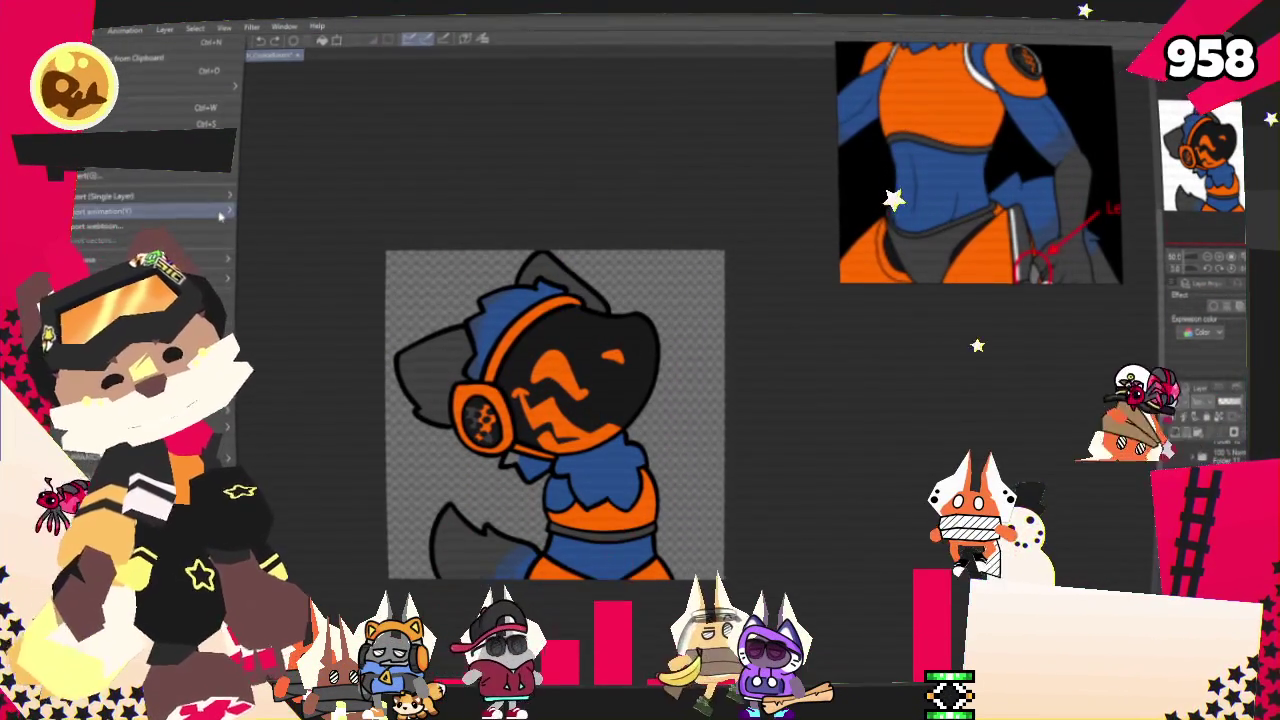
- Export the finished headphone drawing via File > Export animation
{"action": "mouse_move", "coordinate": [150, 212]}
{"action": "left_click", "coordinate": [289, 229]}
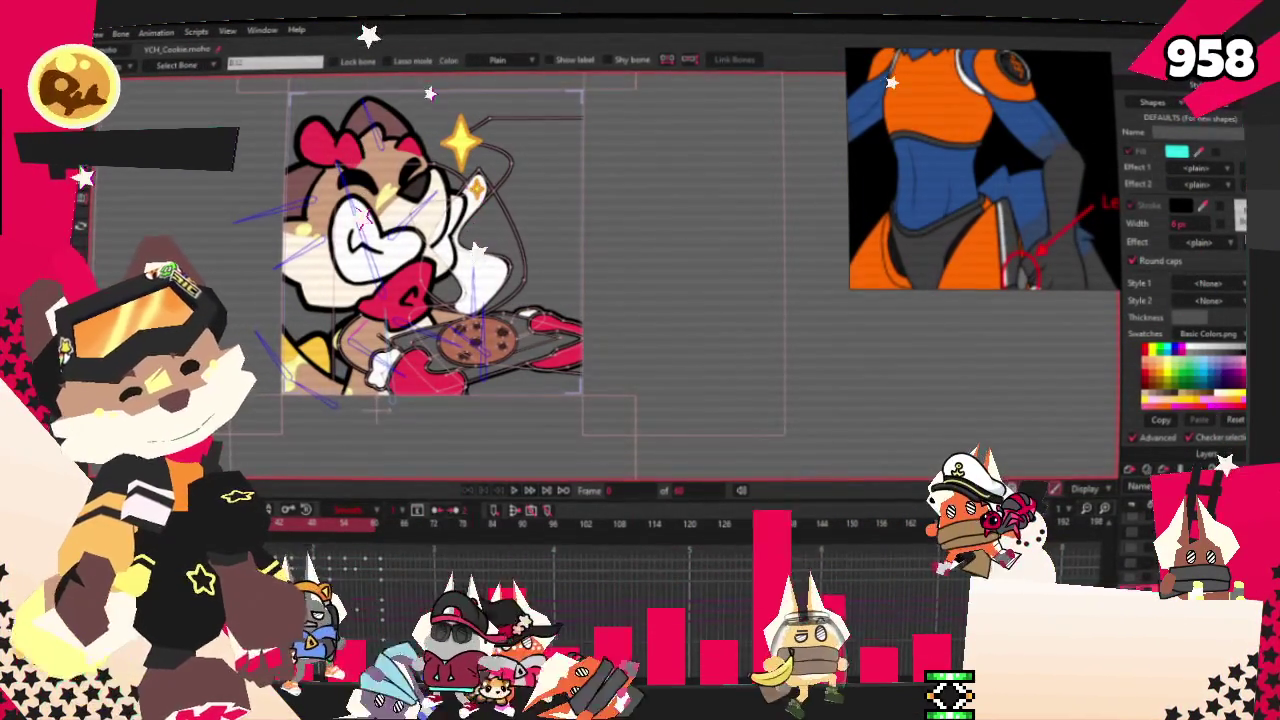
- Set the character image layer's source image to the Neteye headphone character
{"action": "double_click", "coordinate": [1160, 530]}
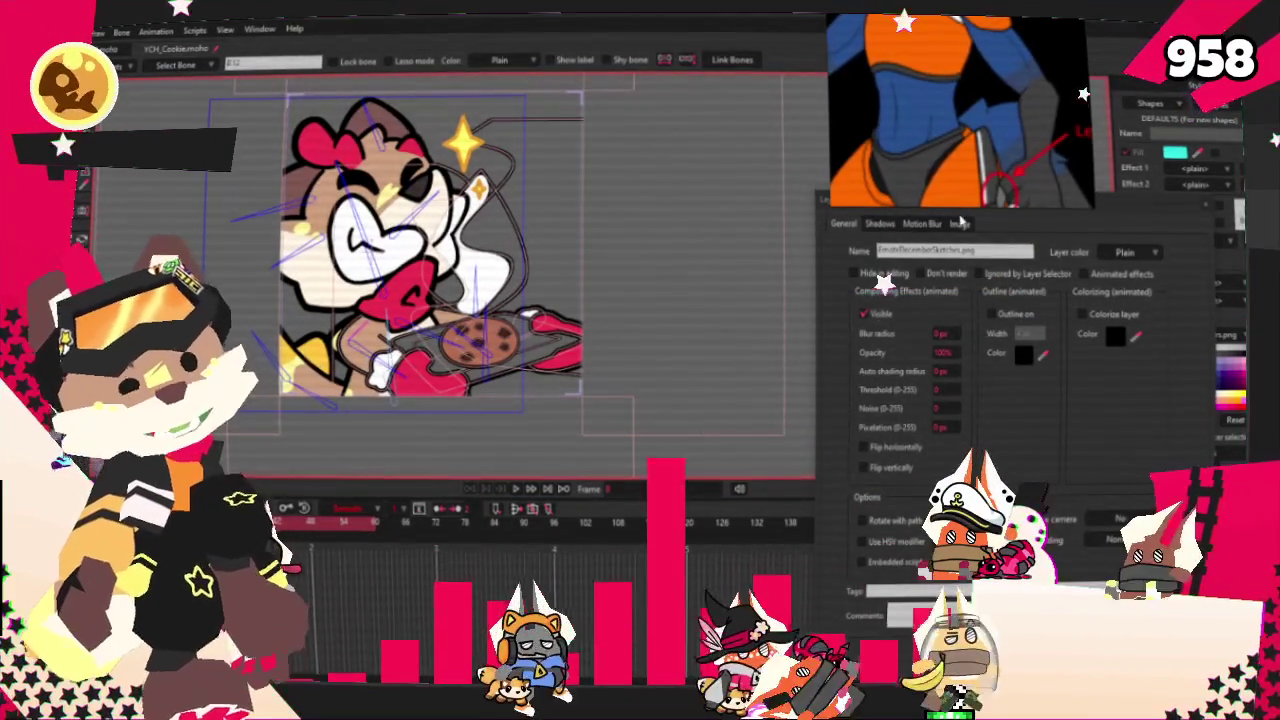
{"action": "left_click", "coordinate": [959, 224]}
{"action": "left_click", "coordinate": [952, 273]}
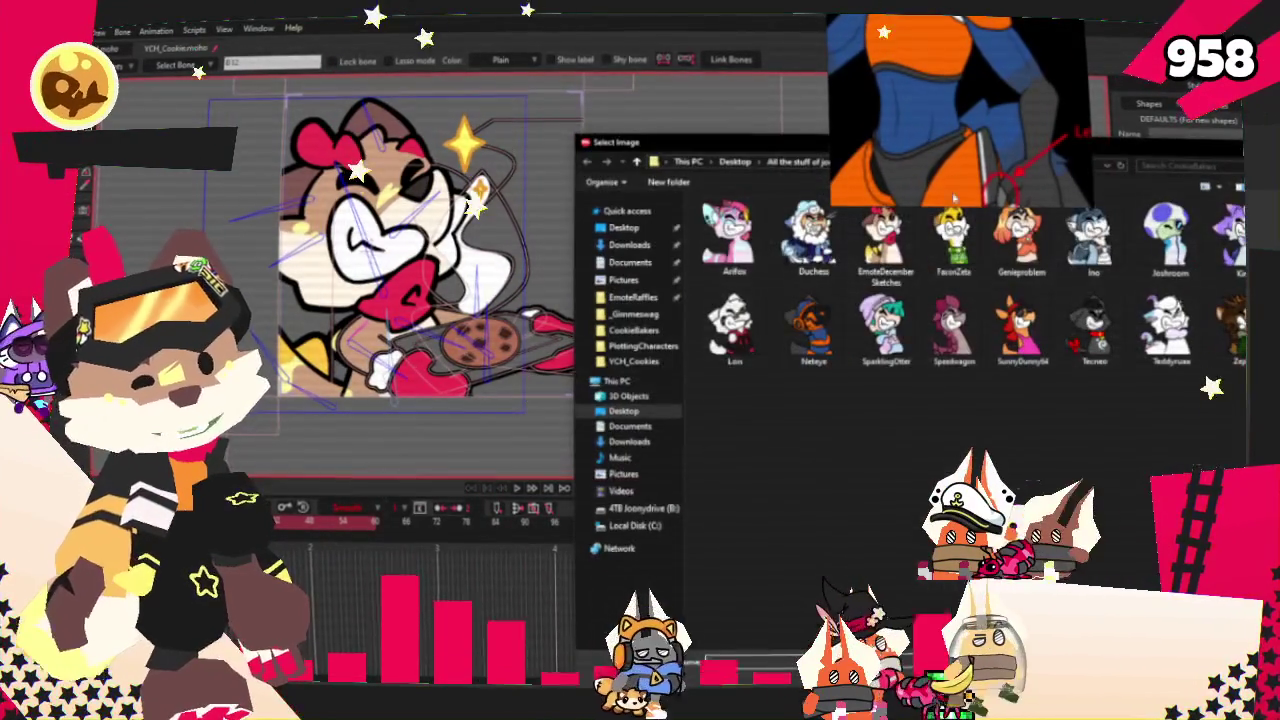
{"action": "left_click", "coordinate": [812, 325]}
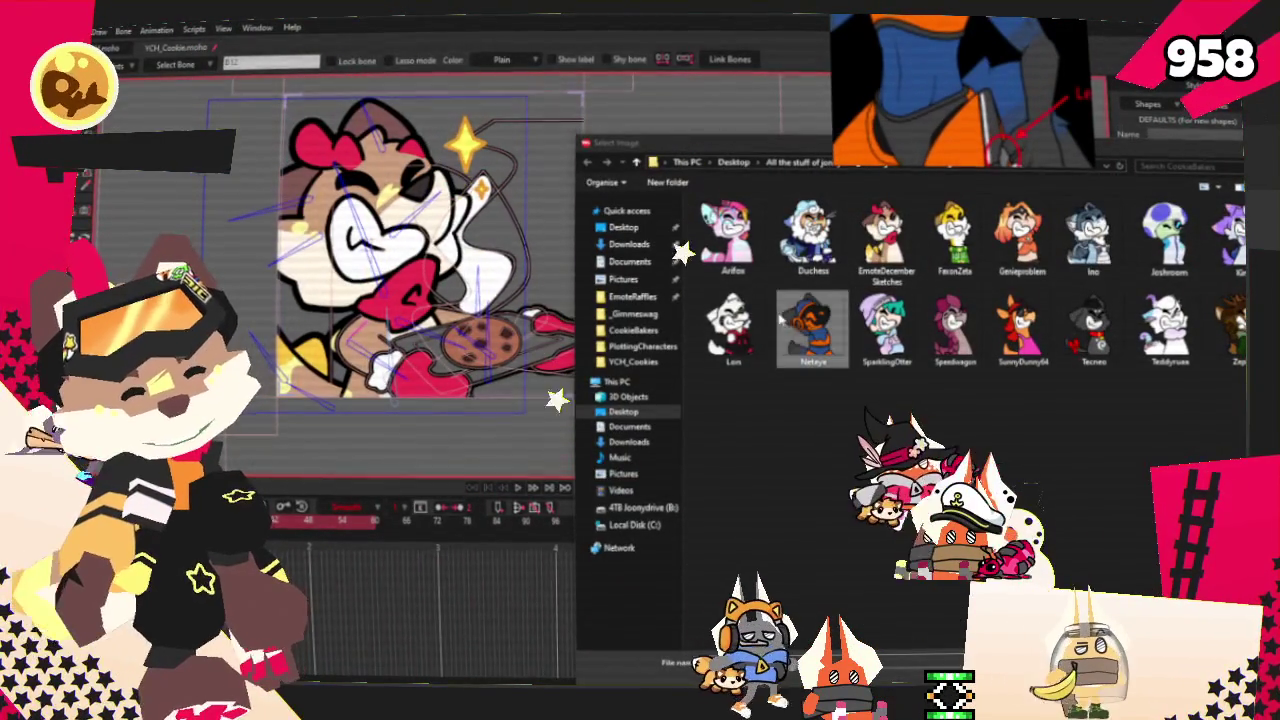
{"action": "key", "text": "Return"}
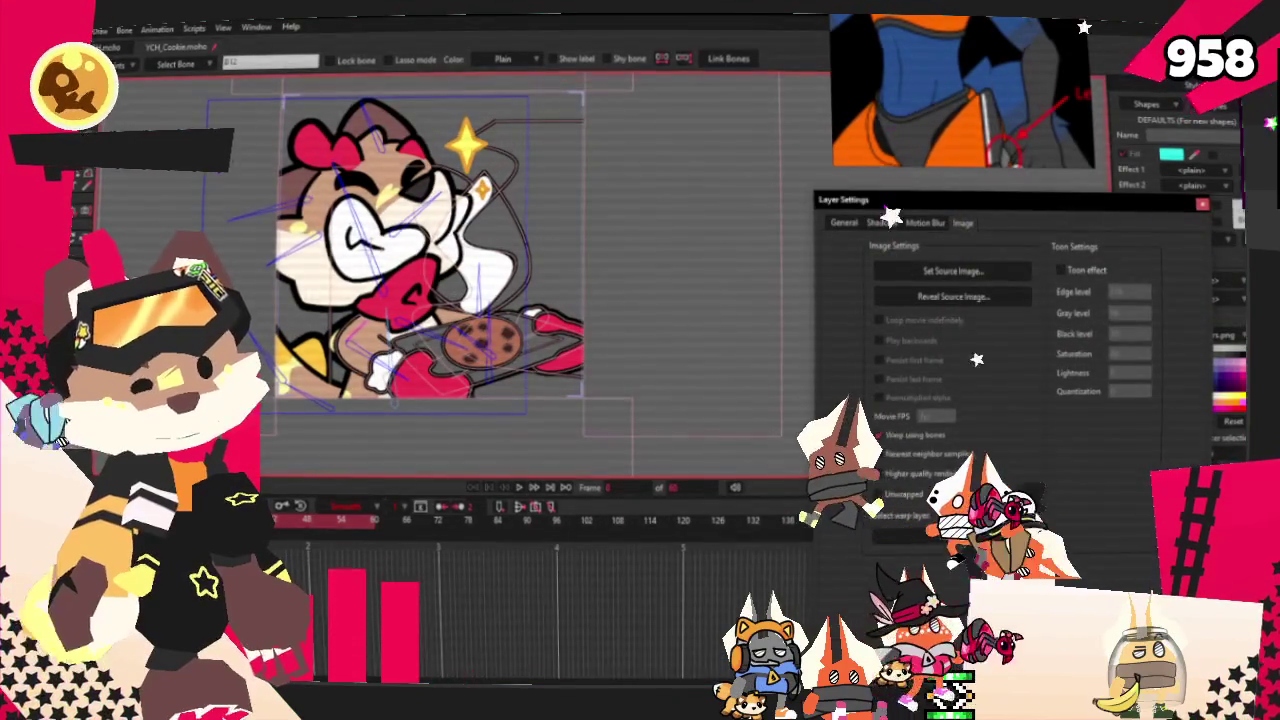
{"action": "key", "text": "Return"}
{"action": "scroll", "coordinate": [544, 259], "scroll_direction": "down", "scroll_amount": 2}
{"action": "scroll", "coordinate": [544, 259], "scroll_direction": "up", "scroll_amount": 3}
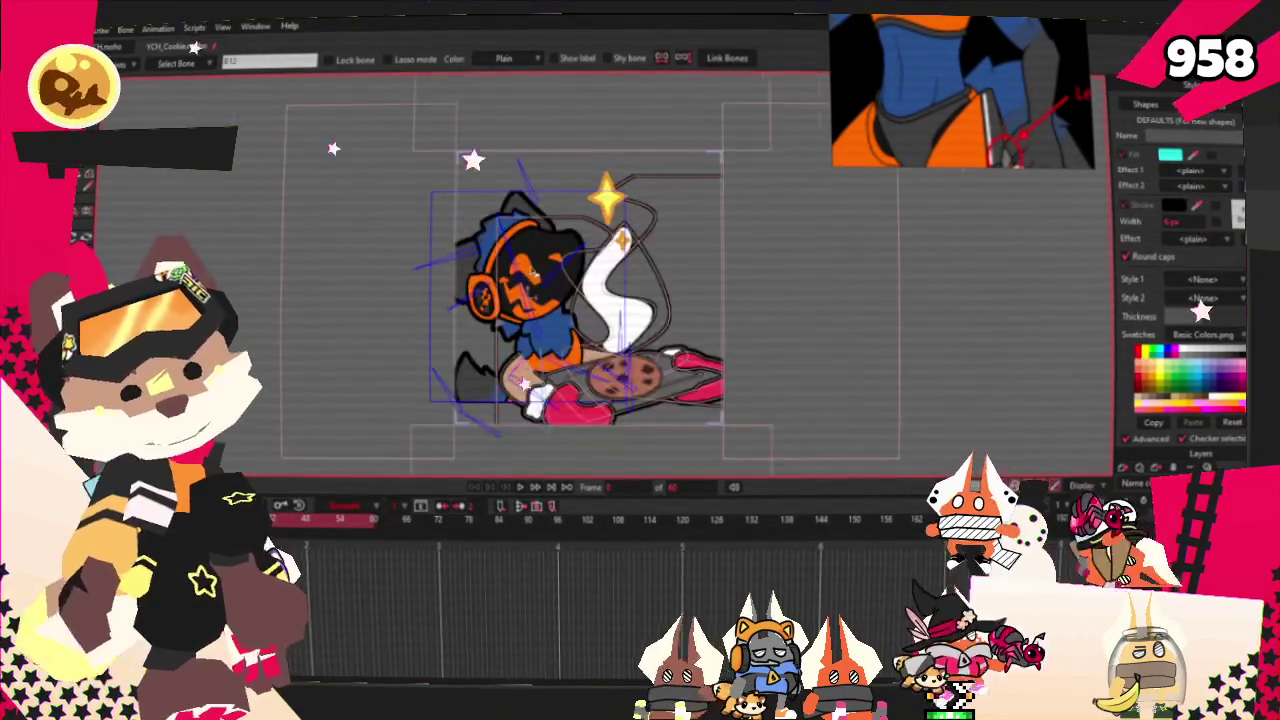
{"action": "scroll", "coordinate": [544, 259], "scroll_direction": "up", "scroll_amount": 2}
{"action": "scroll", "coordinate": [508, 255], "scroll_direction": "down", "scroll_amount": 1}
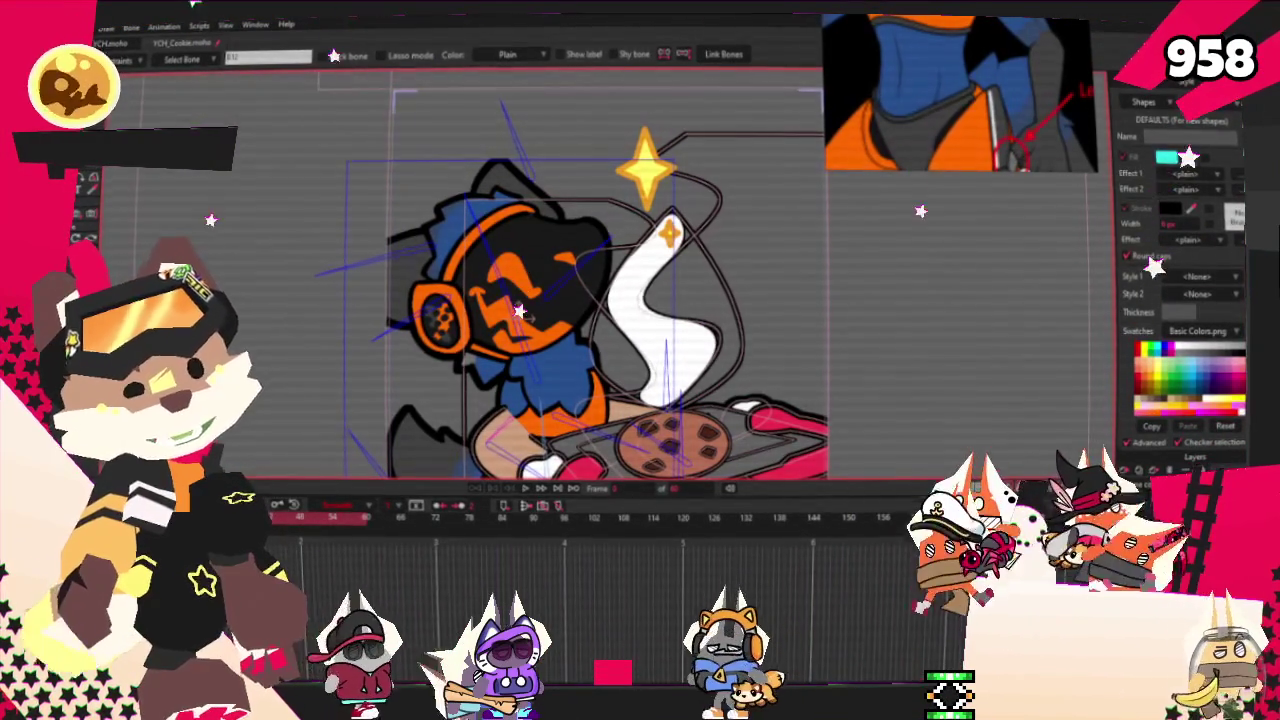
{"action": "double_click", "coordinate": [1180, 475]}
- Set the cookie layer's source image to RamCookie from YCH_Cookies > CookiePNGs
{"action": "left_click", "coordinate": [968, 225]}
{"action": "left_click", "coordinate": [945, 270]}
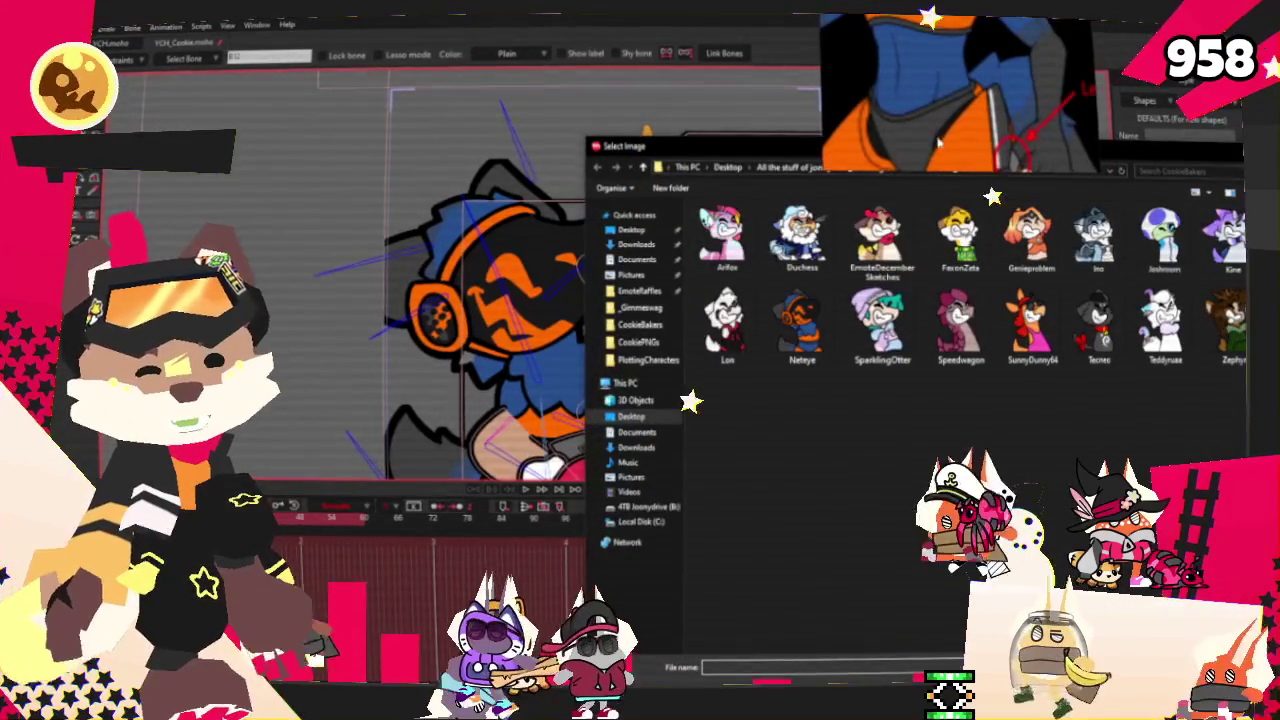
{"action": "left_click", "coordinate": [960, 168]}
{"action": "double_click", "coordinate": [805, 235]}
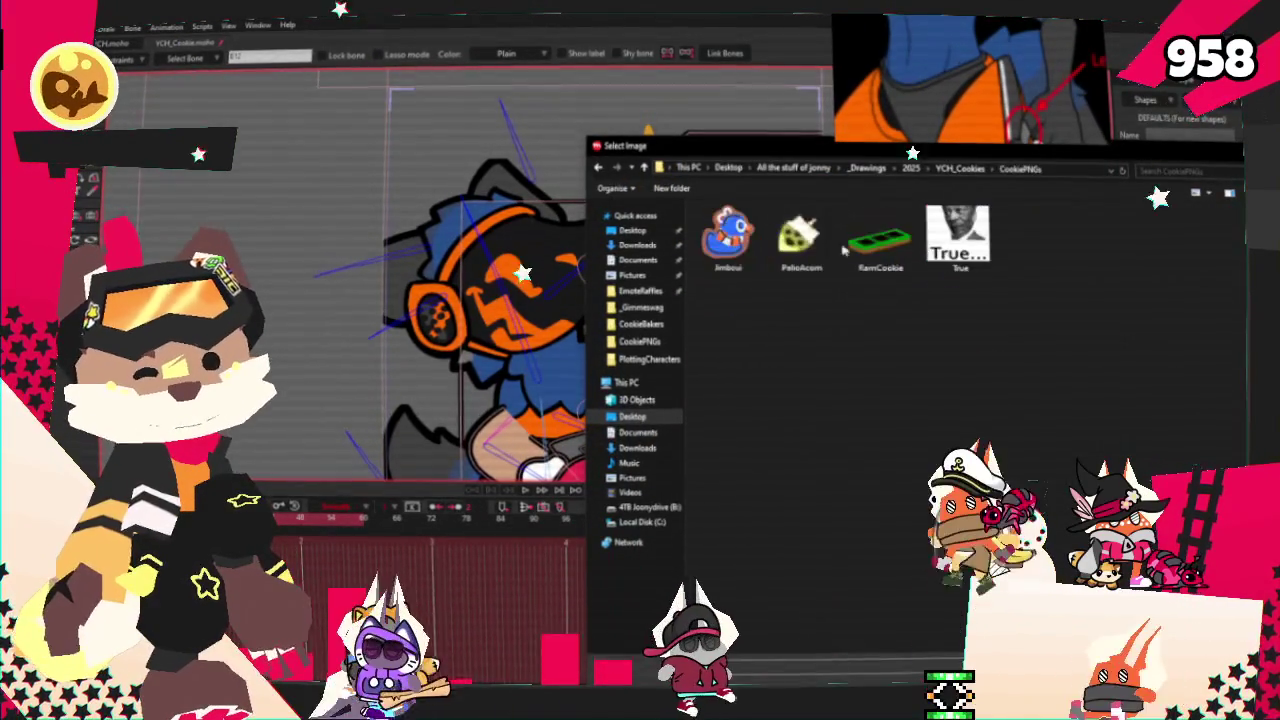
{"action": "double_click", "coordinate": [879, 238]}
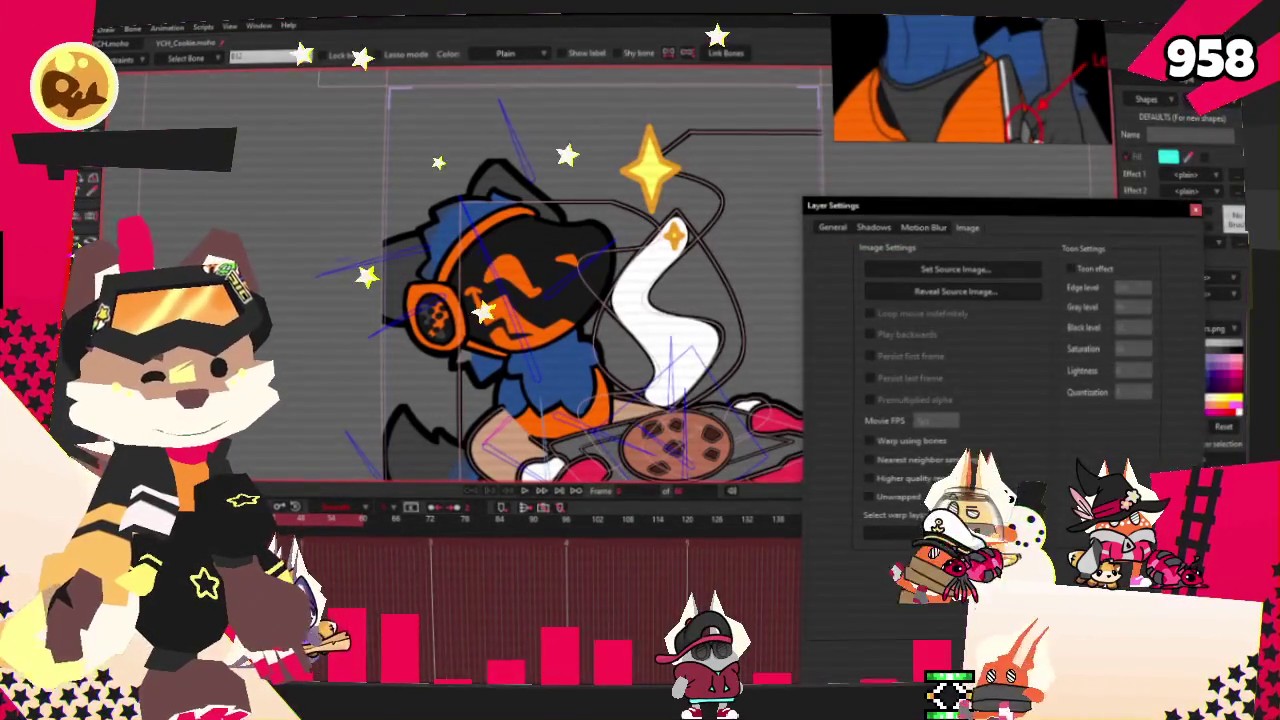
{"action": "key", "text": "Return"}
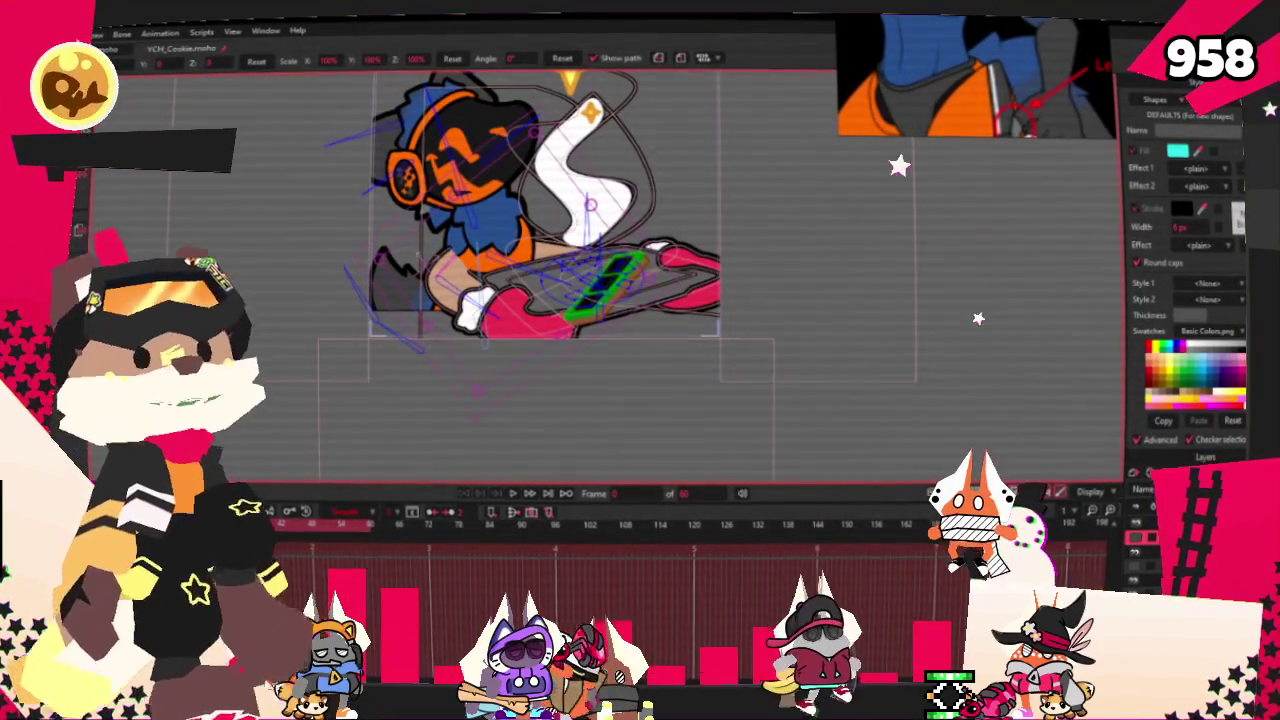
- Reposition, flatten and angle the RAM-stick cookie across the tray, then play the animation preview
{"action": "scroll", "coordinate": [665, 290], "scroll_direction": "up", "scroll_amount": 2}
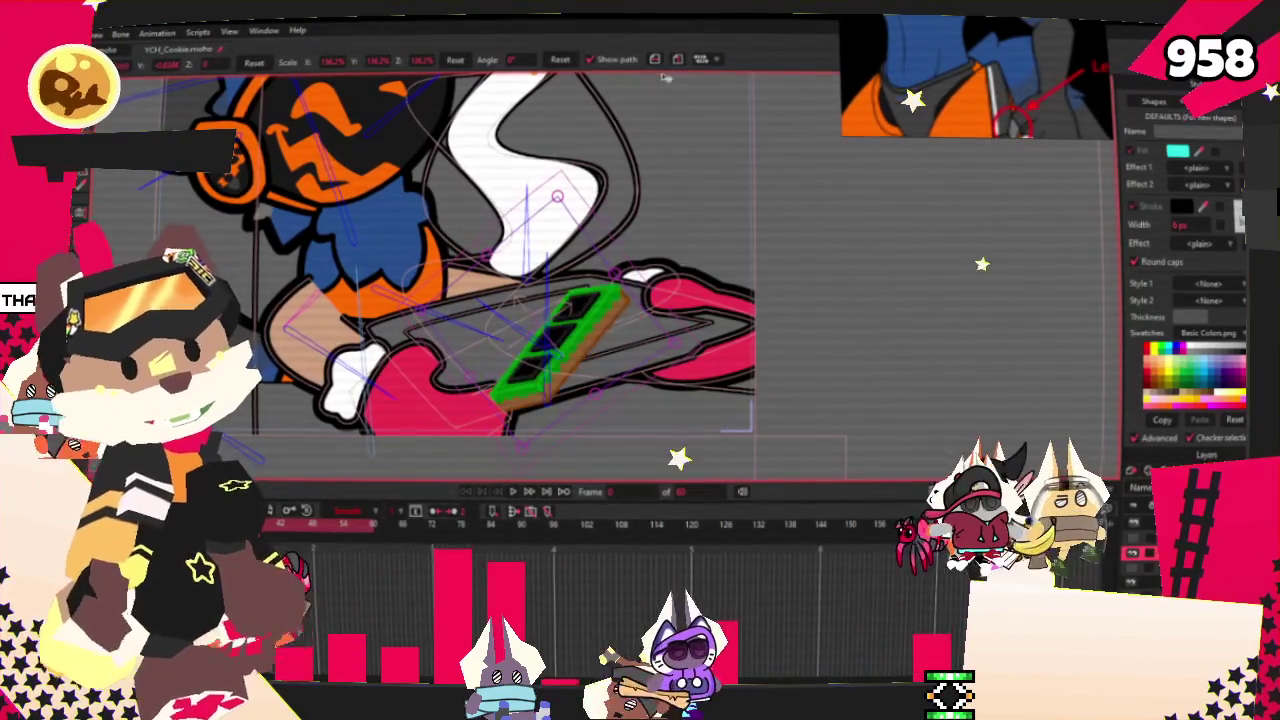
{"action": "key", "text": "ctrl+z"}
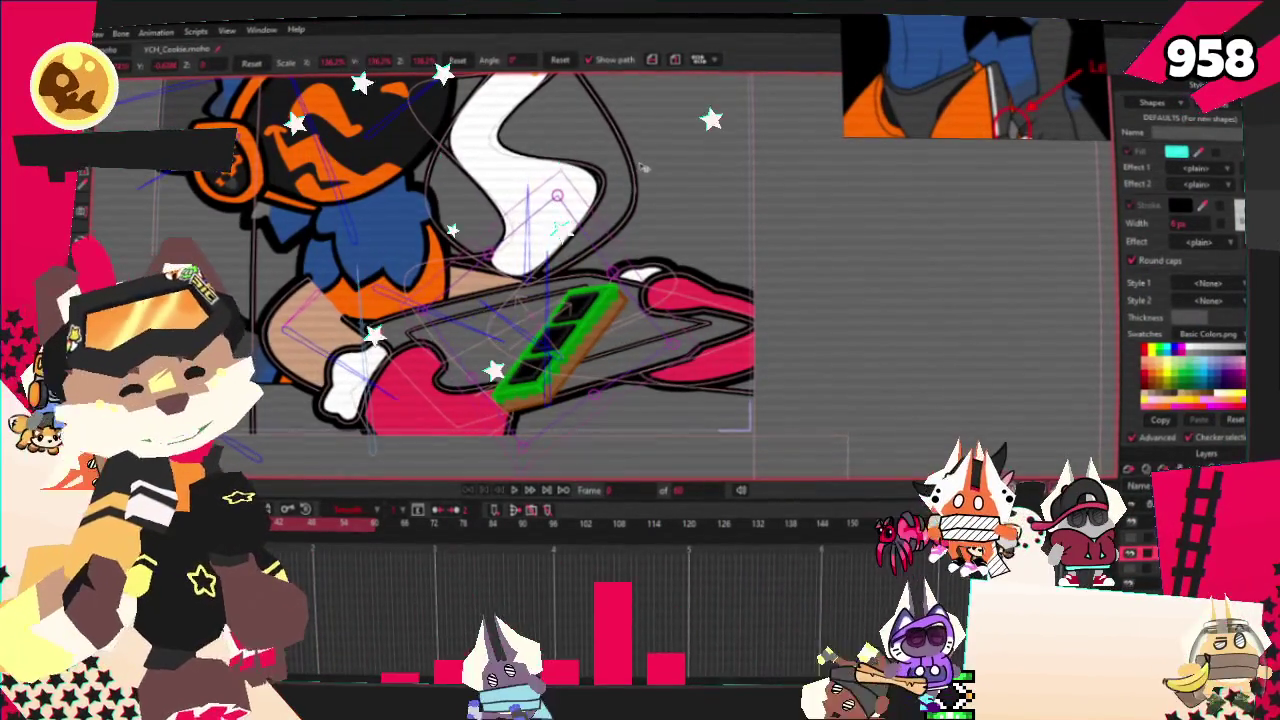
{"action": "key", "text": "ctrl+z"}
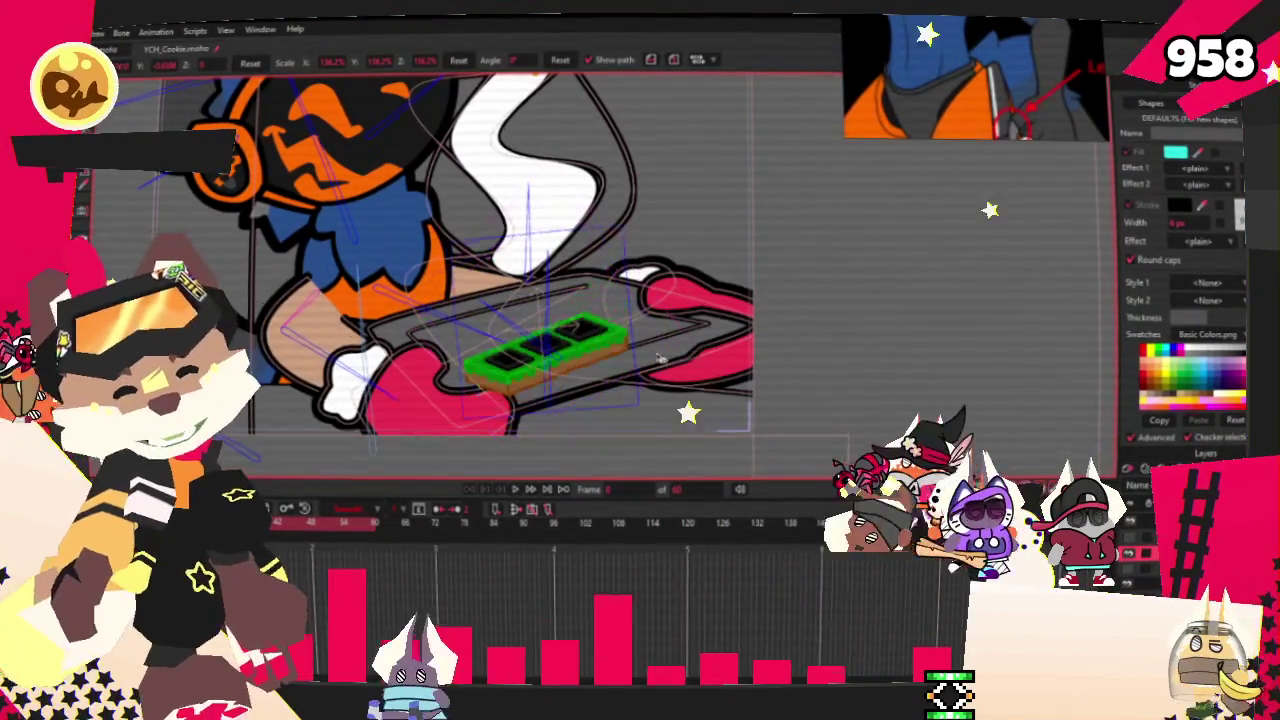
{"action": "key", "text": "ctrl+z"}
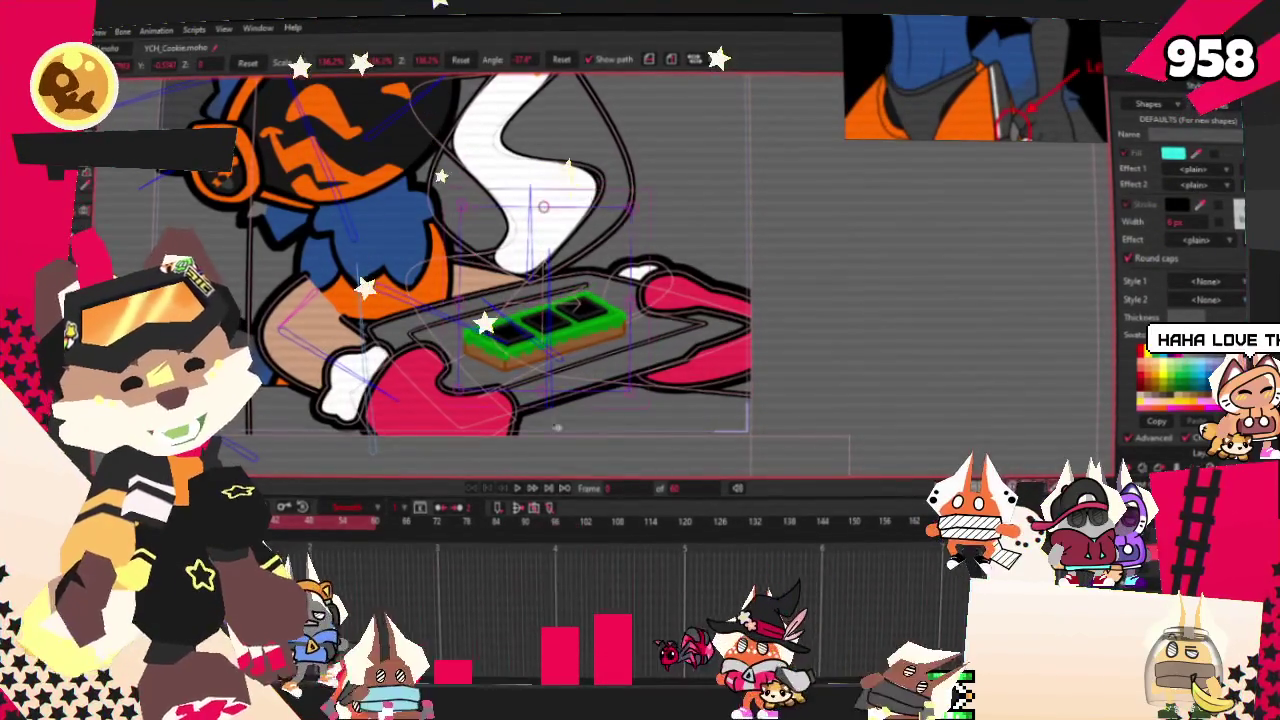
{"action": "left_click", "coordinate": [517, 492]}
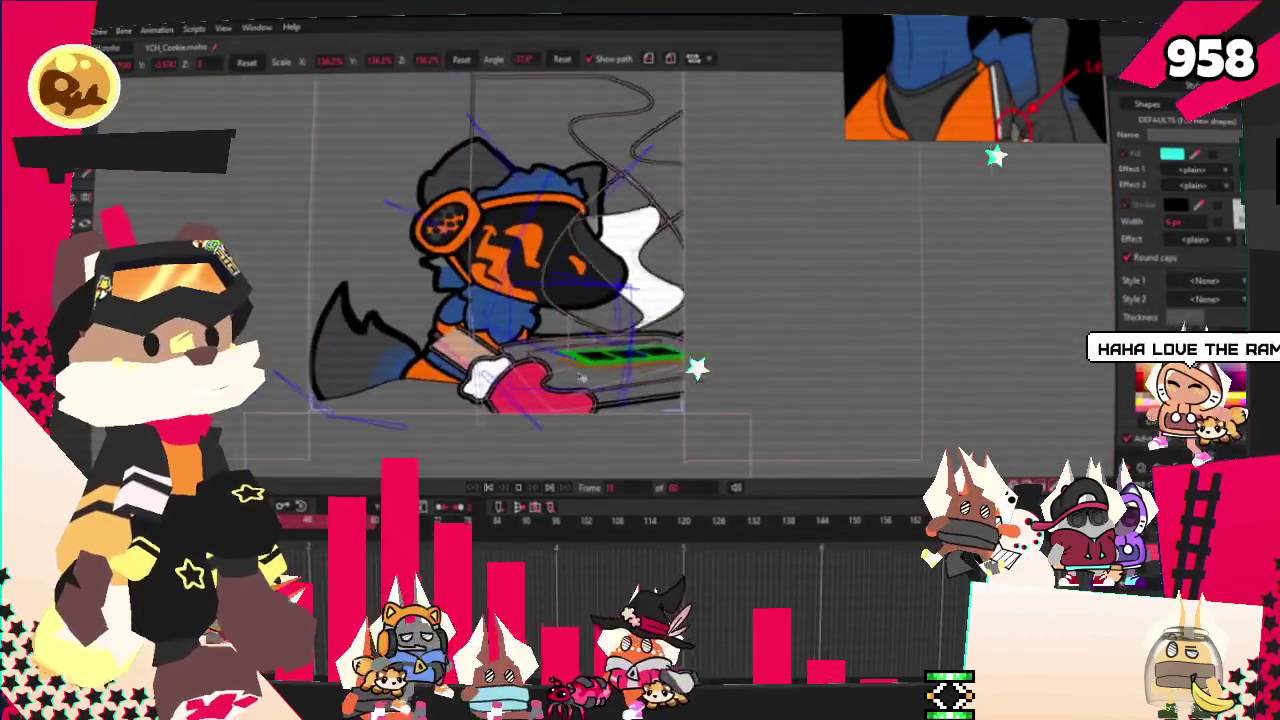
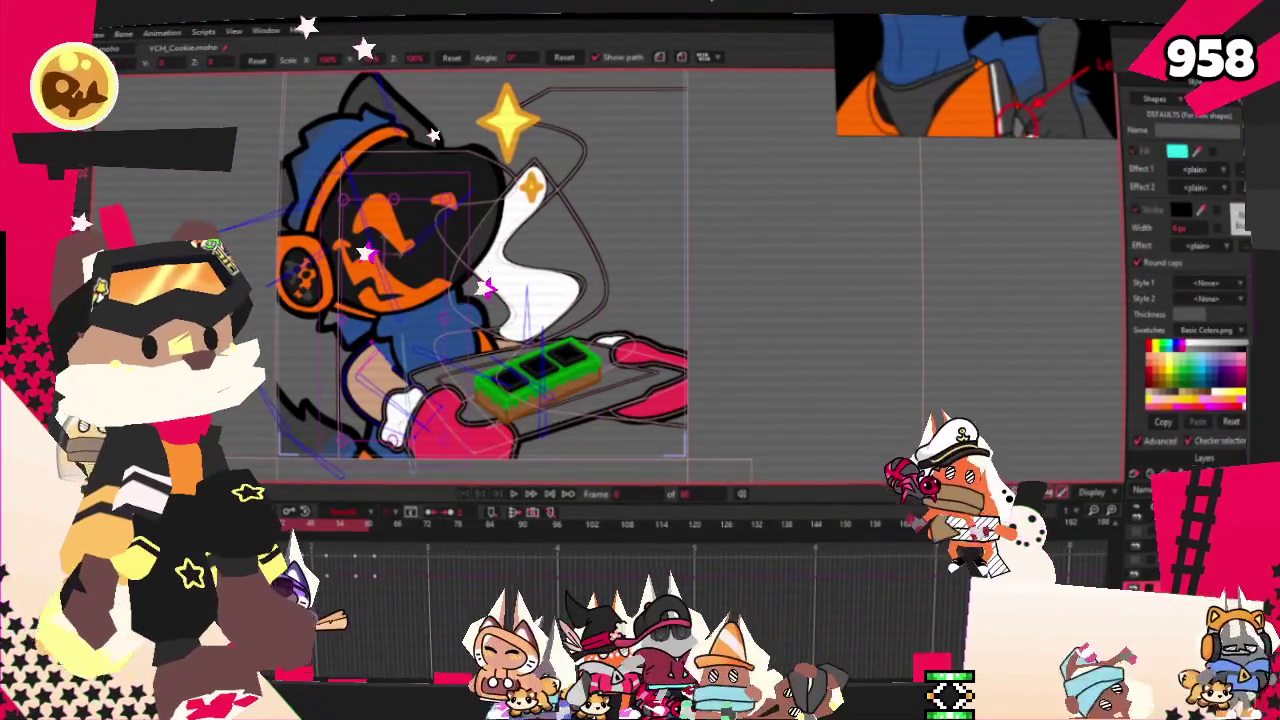
- Recolour the blue paw circle orange from the swatches
{"action": "key", "text": "g"}
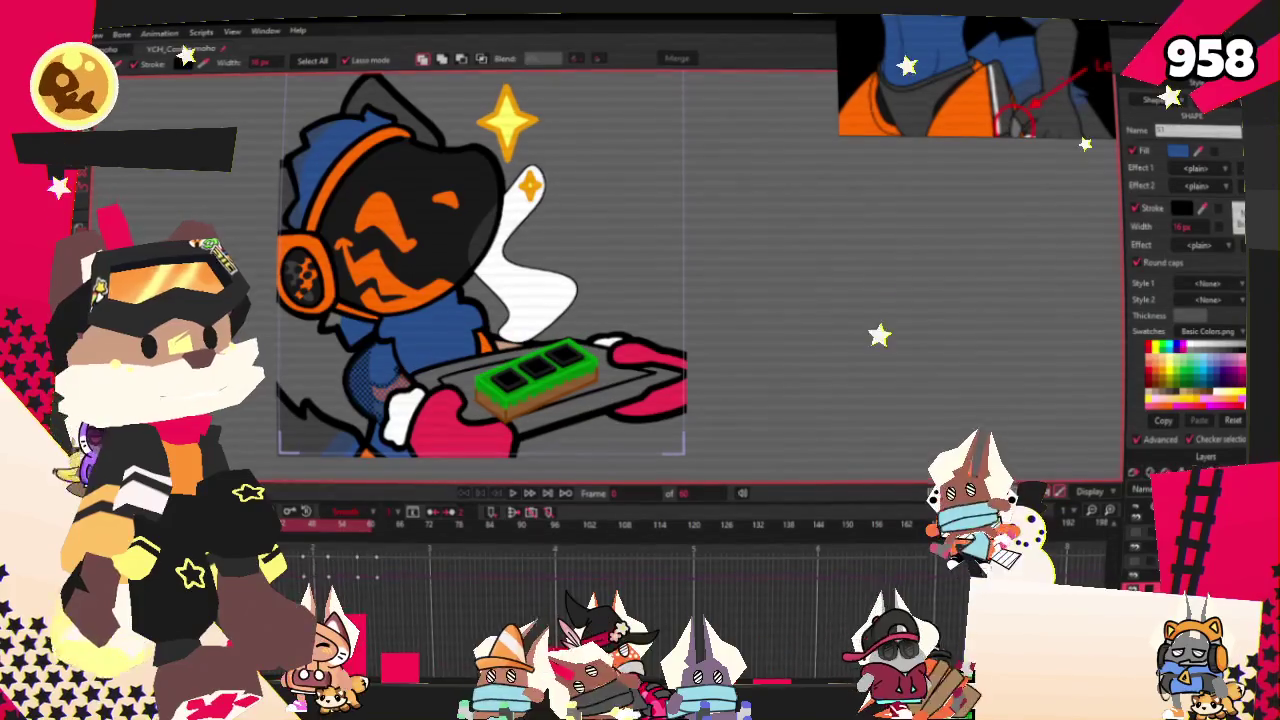
{"action": "key", "text": "ctrl+d"}
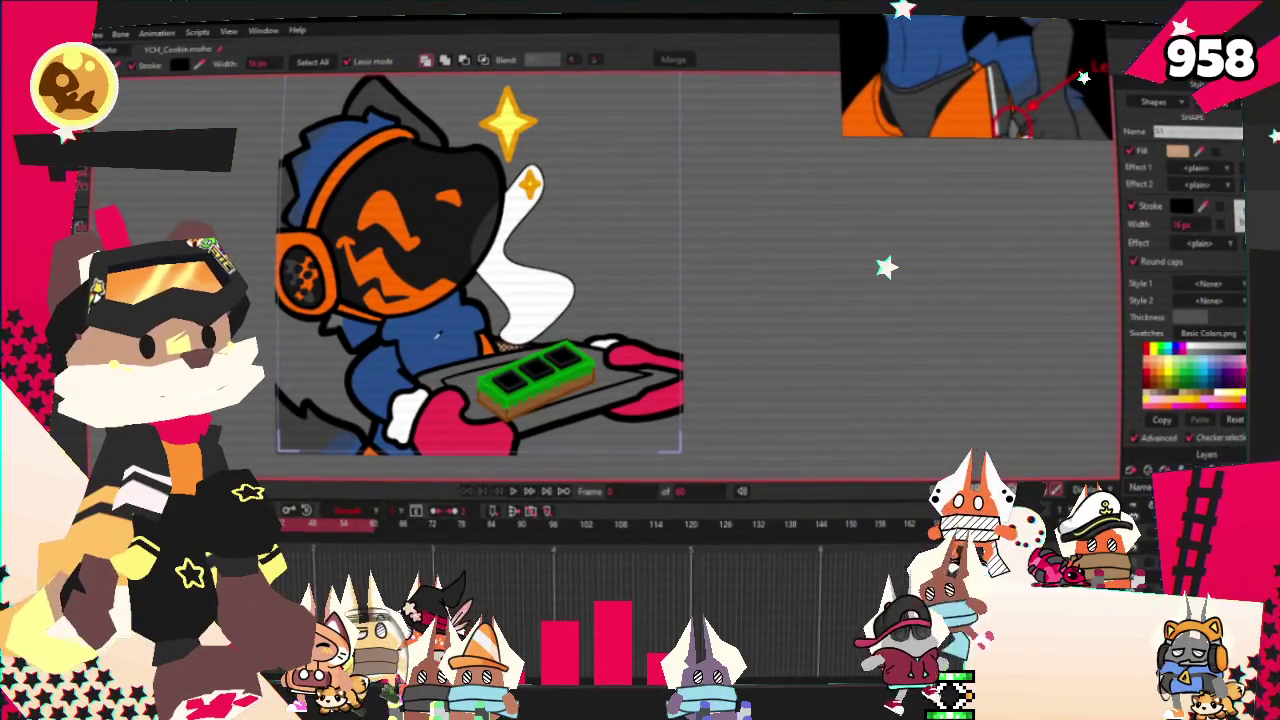
{"action": "scroll", "coordinate": [734, 277], "scroll_direction": "down", "scroll_amount": 2}
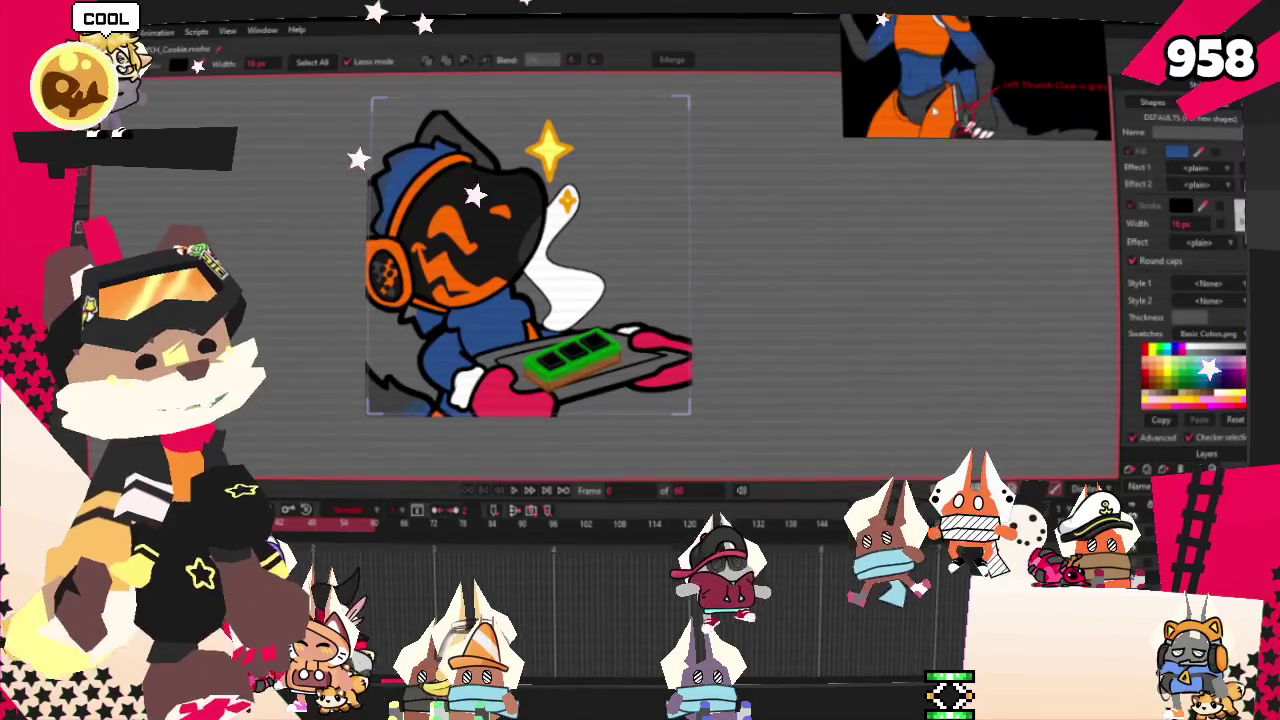
{"action": "scroll", "coordinate": [476, 290], "scroll_direction": "up", "scroll_amount": 2}
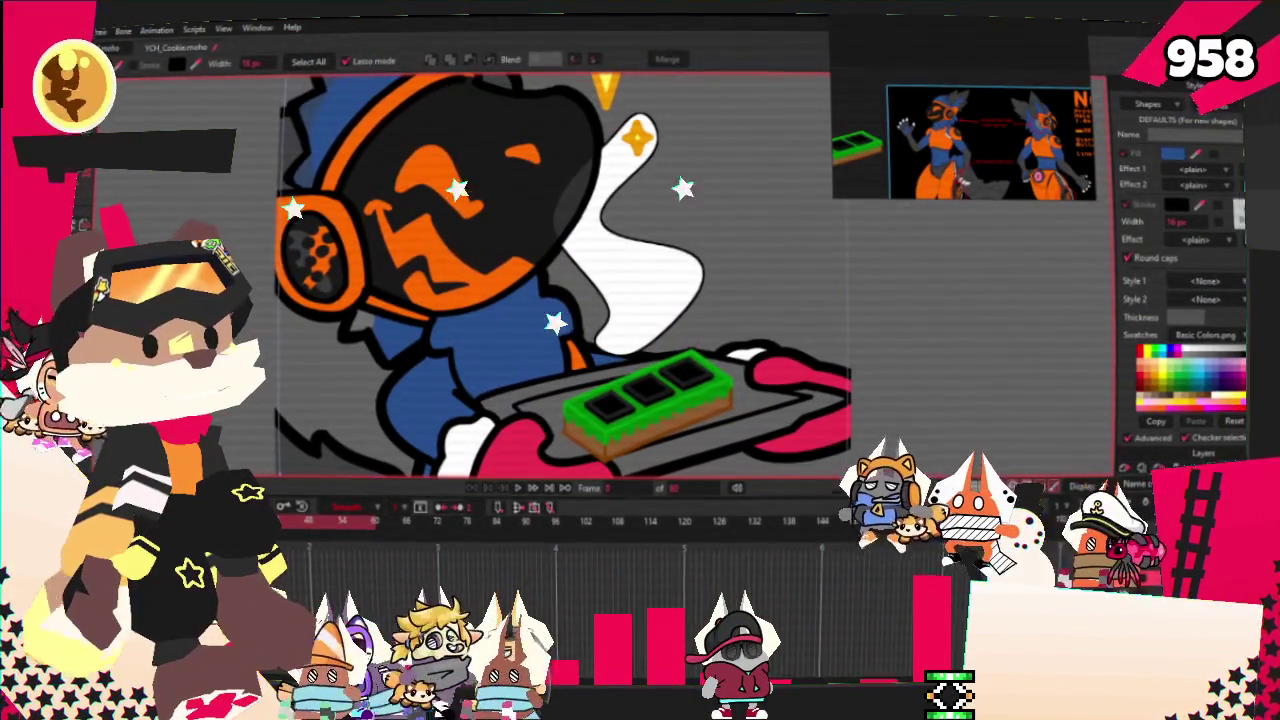
{"action": "key", "text": "r"}
{"action": "scroll", "coordinate": [418, 364], "scroll_direction": "up", "scroll_amount": 2}
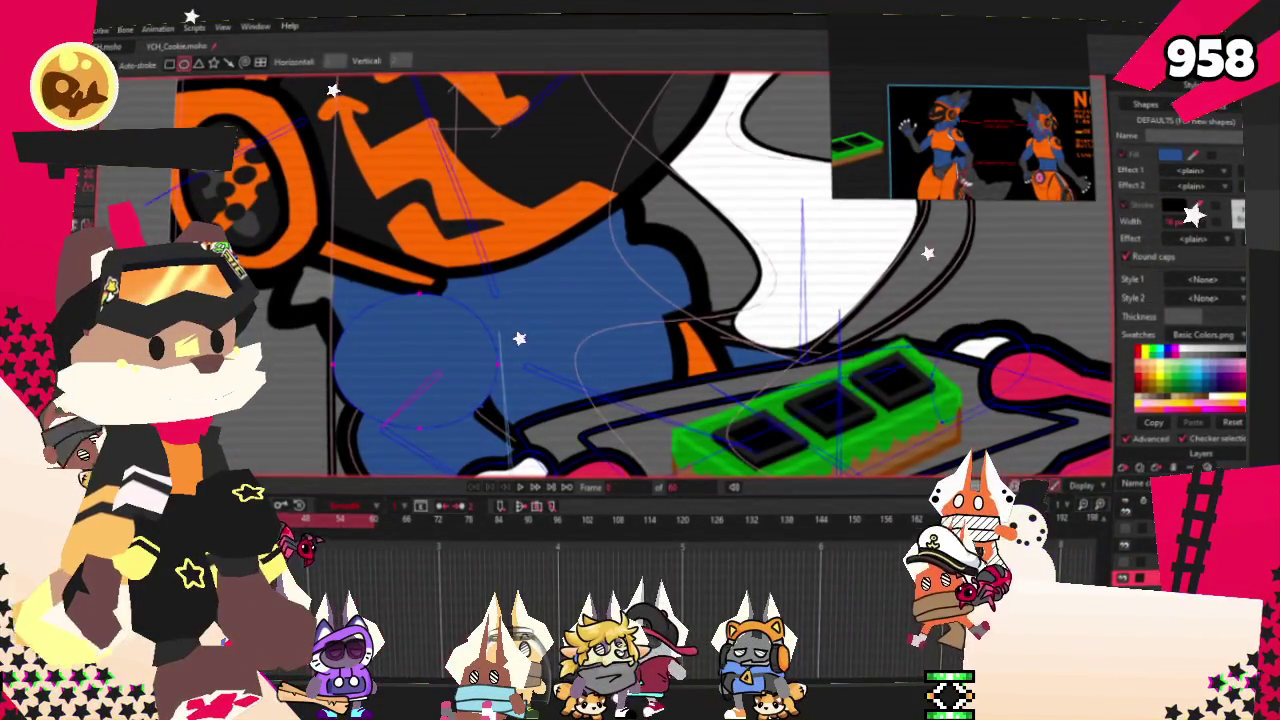
{"action": "key", "text": "q"}
{"action": "left_click", "coordinate": [406, 343]}
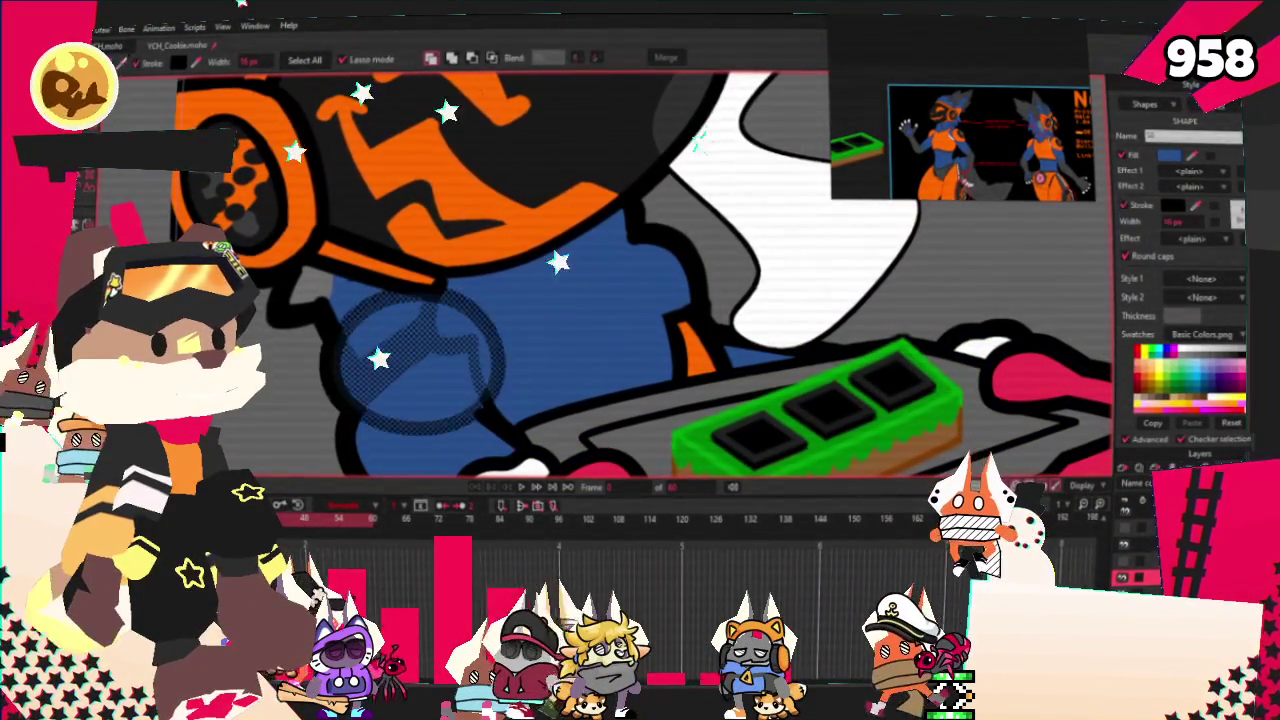
{"action": "left_click", "coordinate": [376, 218]}
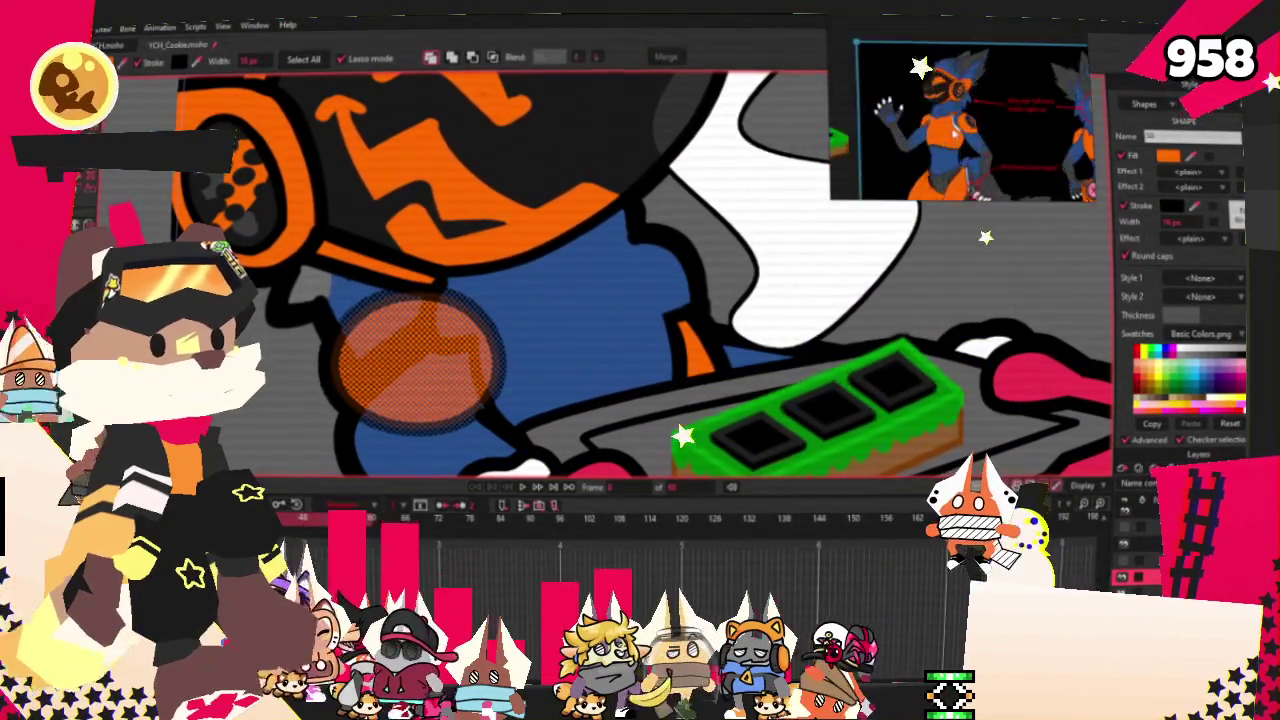
{"action": "scroll", "coordinate": [600, 280], "scroll_direction": "down", "scroll_amount": 2}
{"action": "scroll", "coordinate": [600, 280], "scroll_direction": "up", "scroll_amount": 3}
- Delete the paw's inner circle fill so a black centre shows
{"action": "key", "text": "t"}
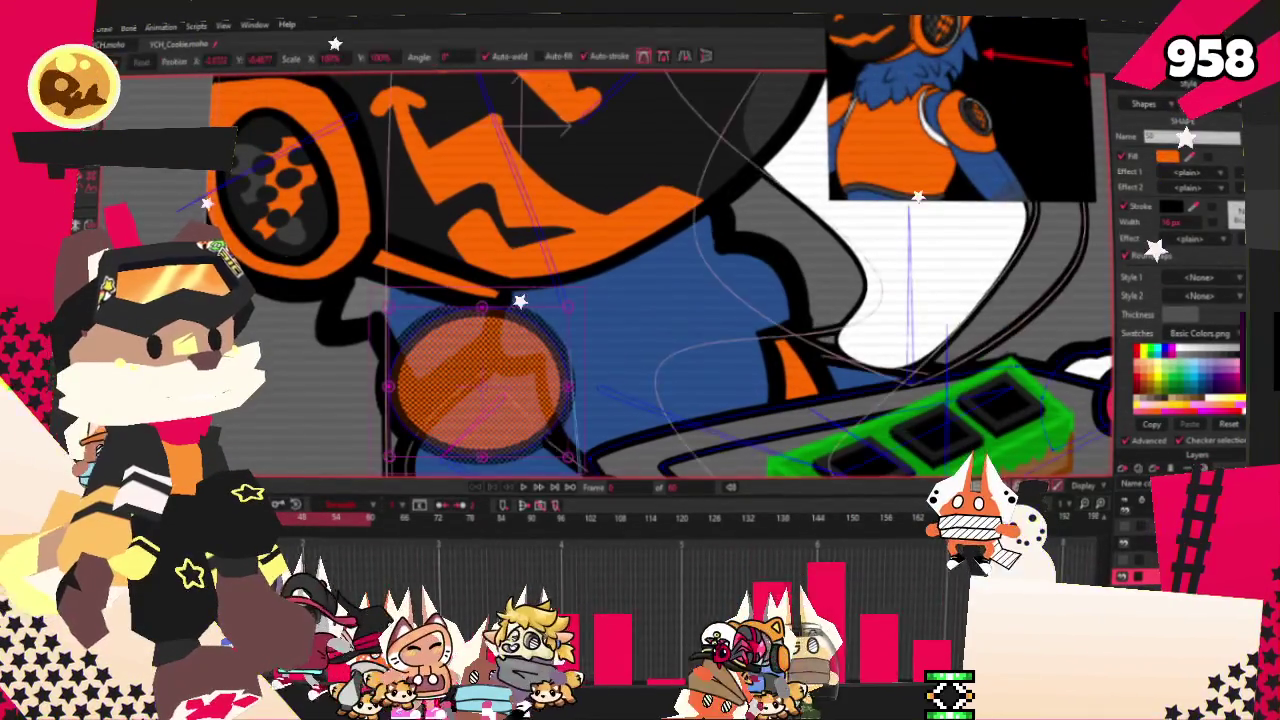
{"action": "left_click", "coordinate": [548, 337]}
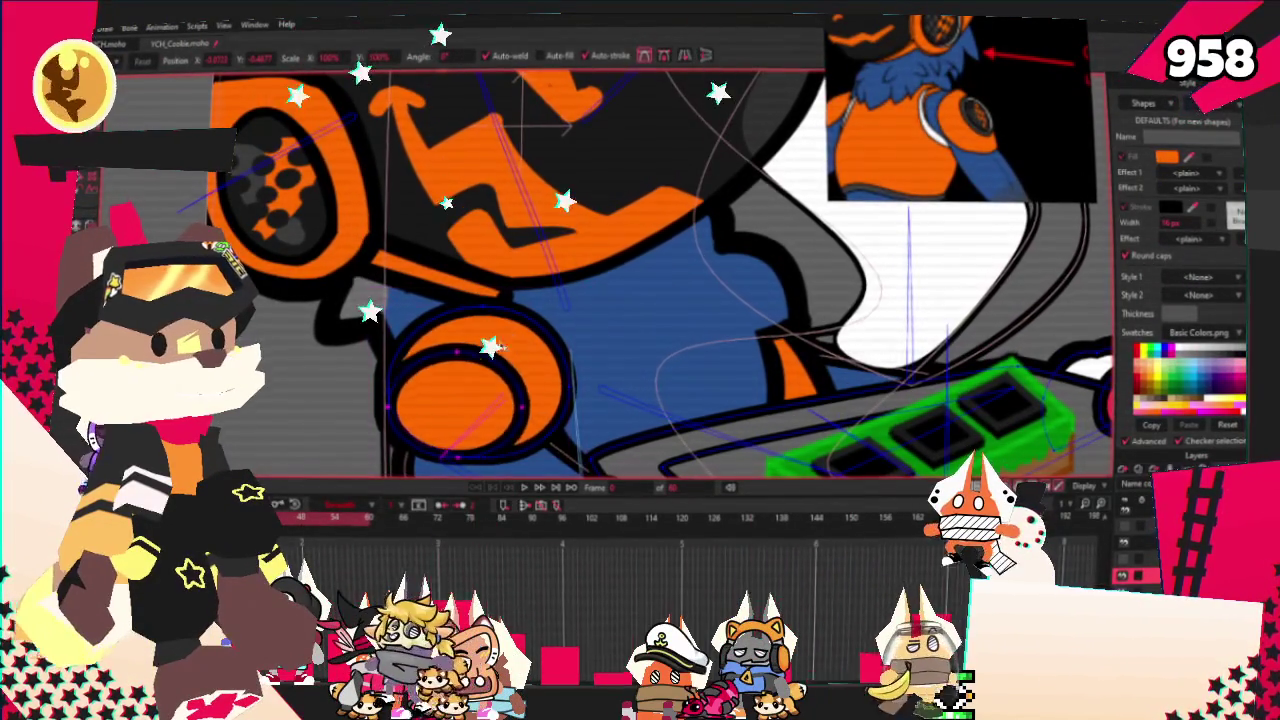
{"action": "left_click", "coordinate": [487, 393]}
{"action": "scroll", "coordinate": [425, 302], "scroll_direction": "down", "scroll_amount": 3}
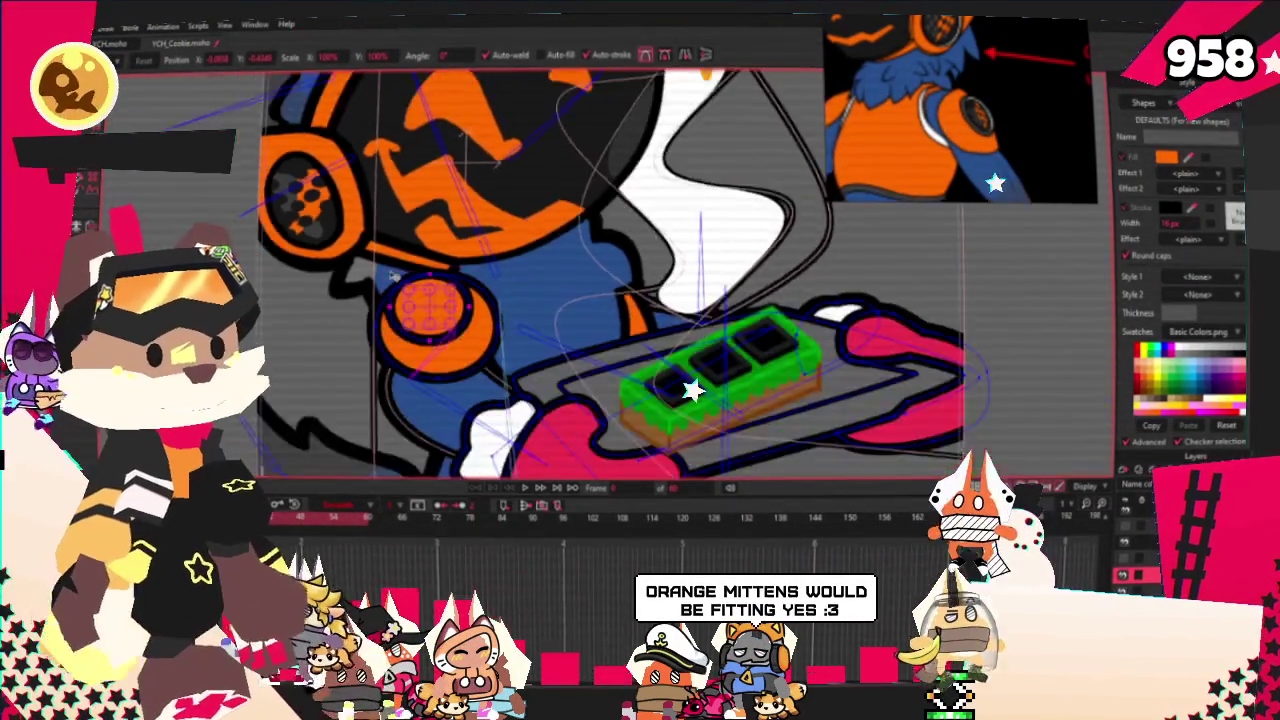
{"action": "scroll", "coordinate": [310, 243], "scroll_direction": "up", "scroll_amount": 3}
{"action": "key", "text": "q"}
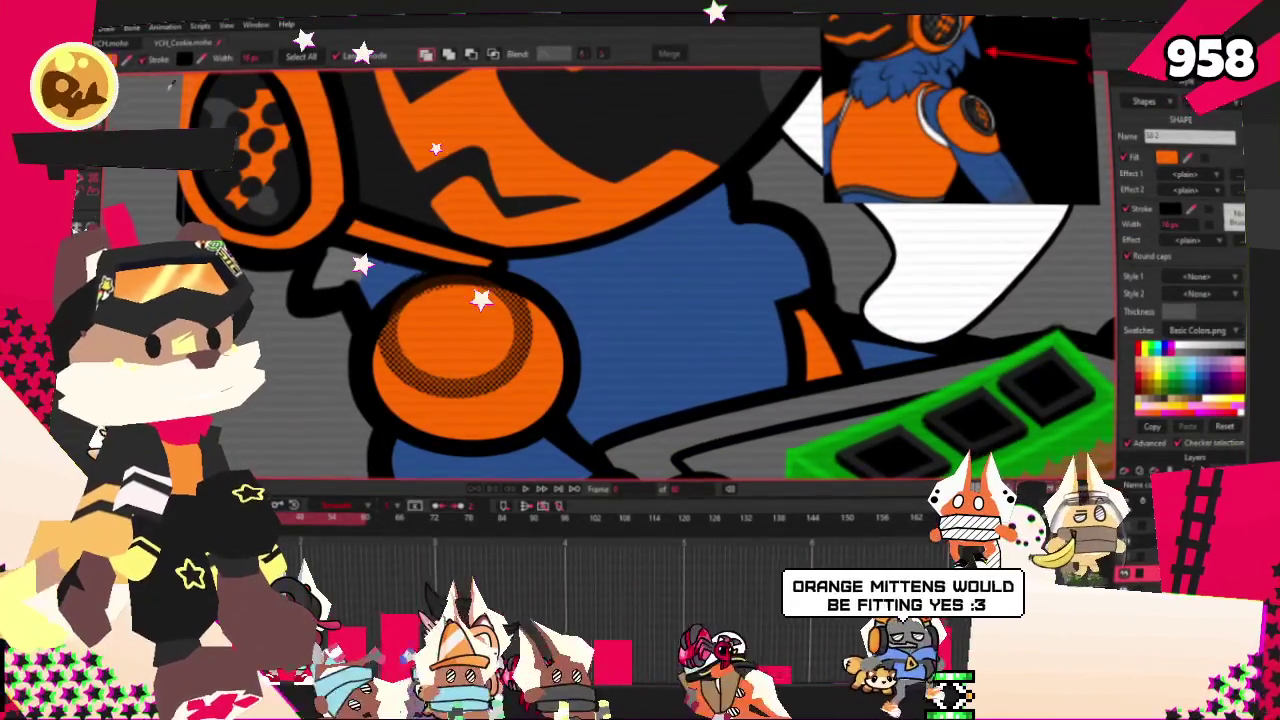
{"action": "key", "text": "Delete"}
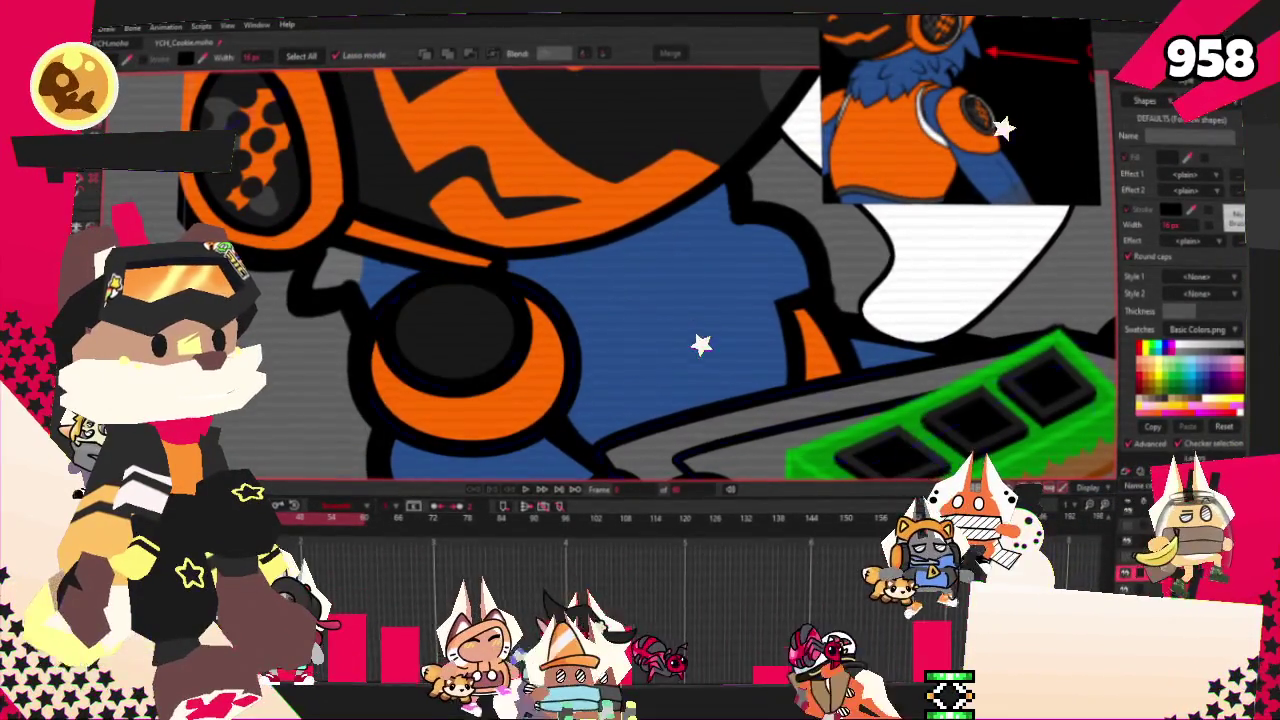
- Cycle through the bone, point and bind tools, then reselect the paw's circle shape
{"action": "key", "text": "b"}
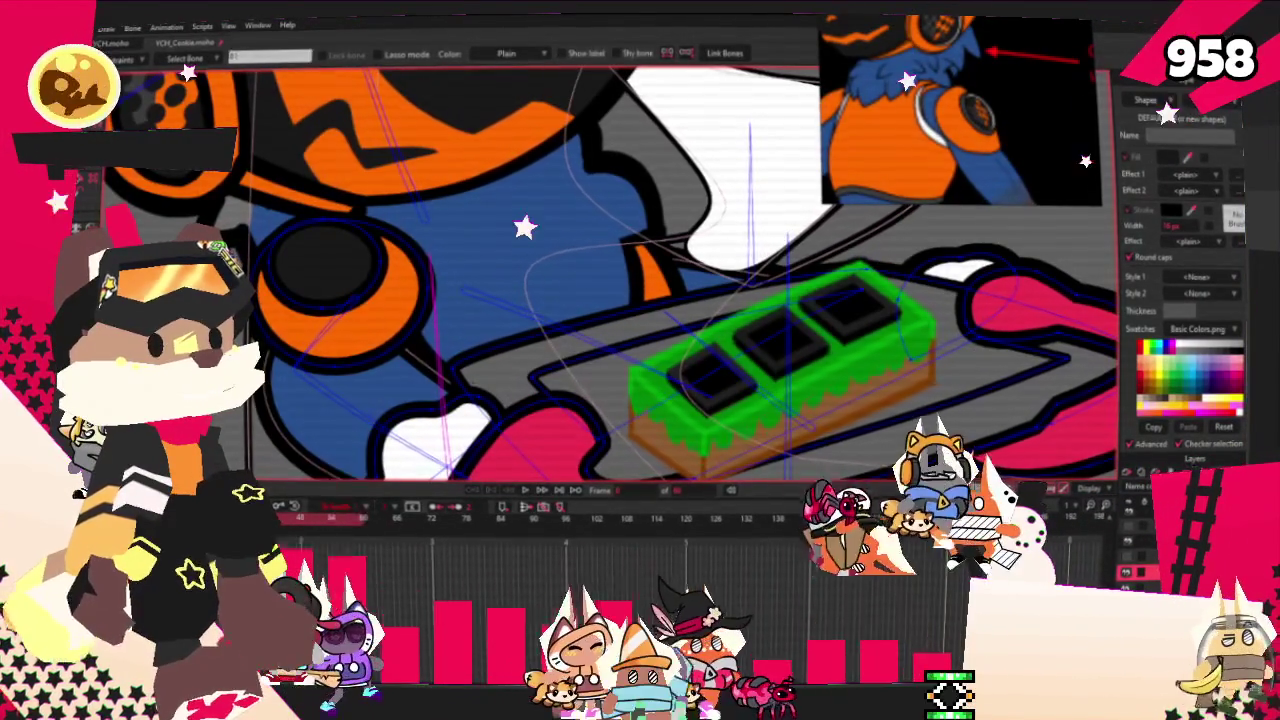
{"action": "key", "text": "g"}
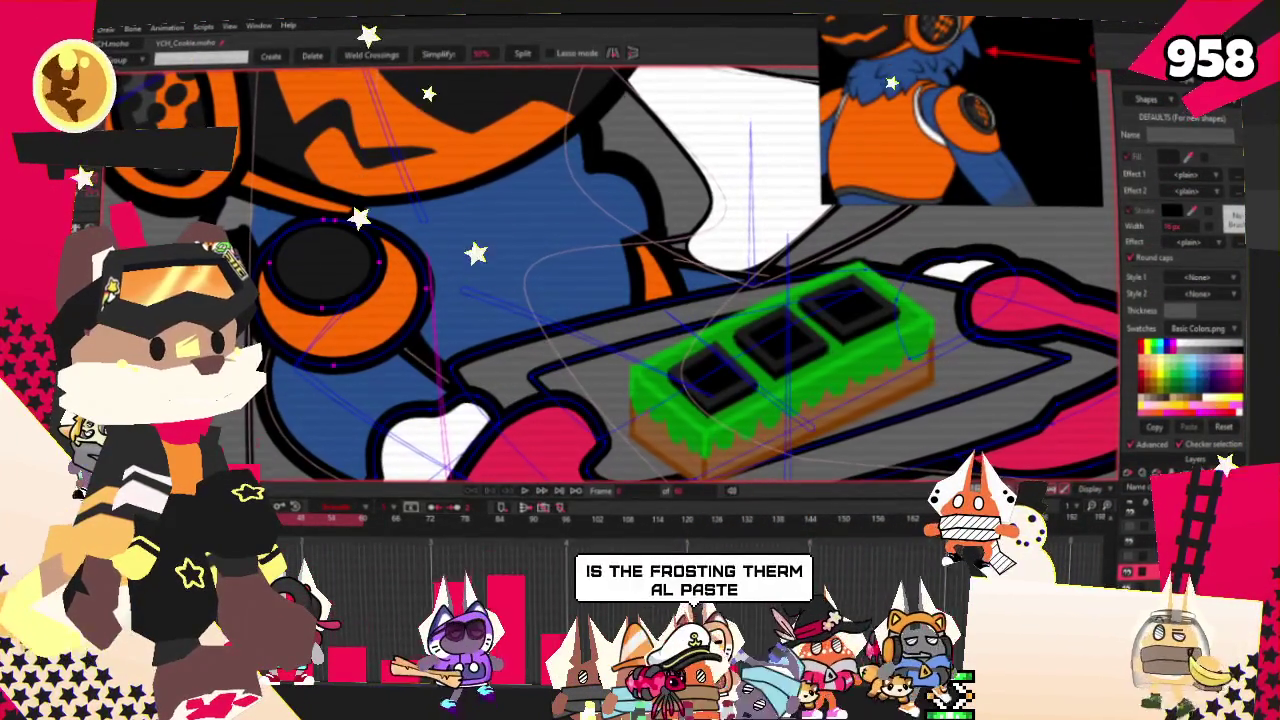
{"action": "key", "text": "i"}
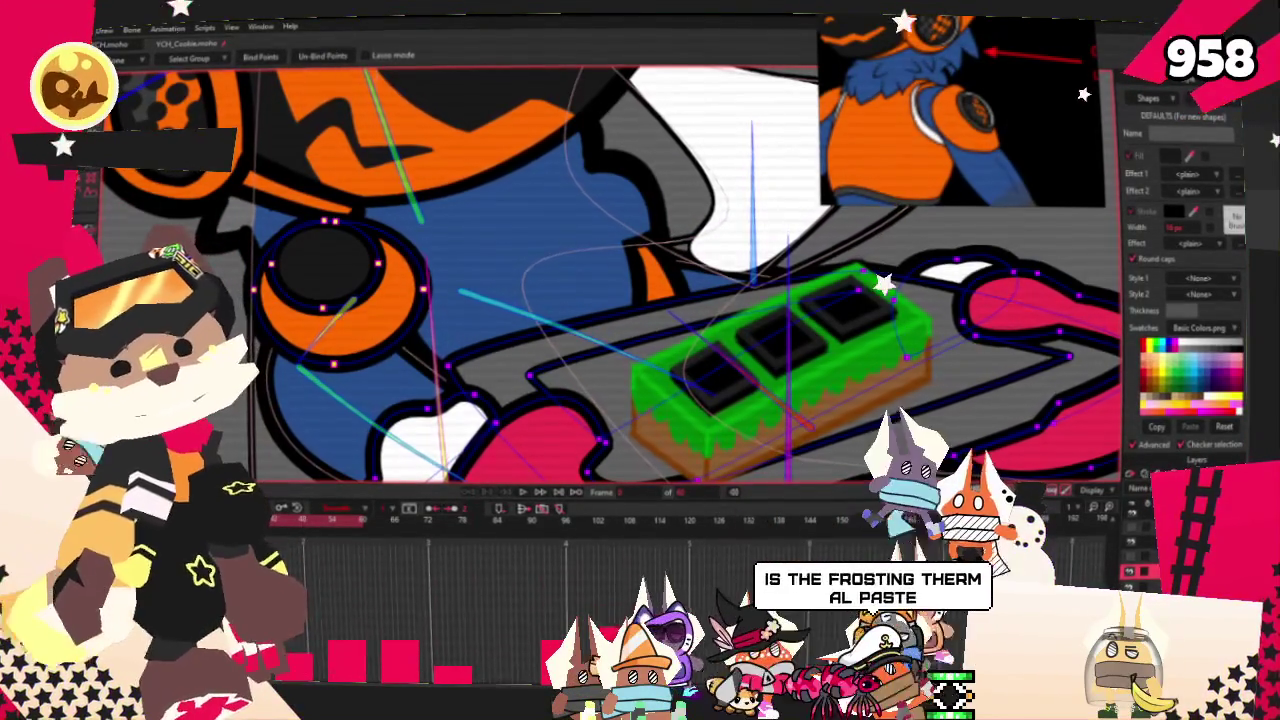
{"action": "key", "text": "t"}
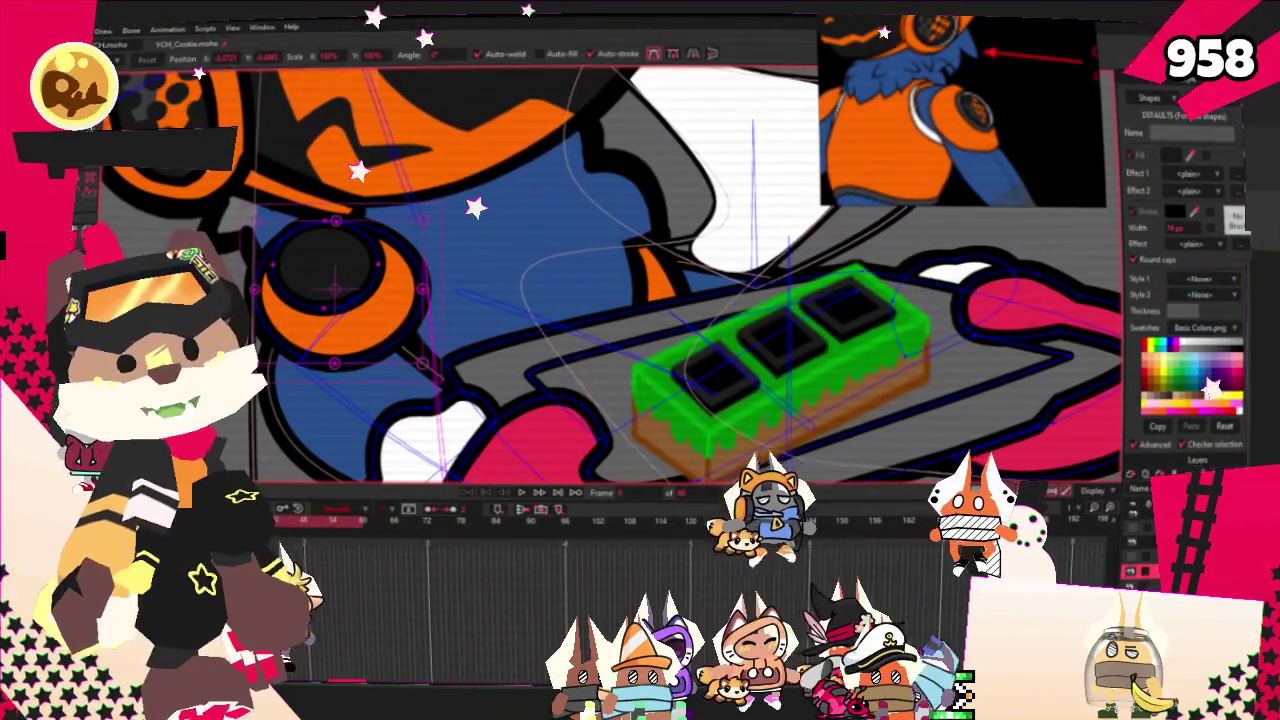
{"action": "scroll", "coordinate": [437, 214], "scroll_direction": "down", "scroll_amount": 2}
{"action": "scroll", "coordinate": [451, 318], "scroll_direction": "up", "scroll_amount": 3}
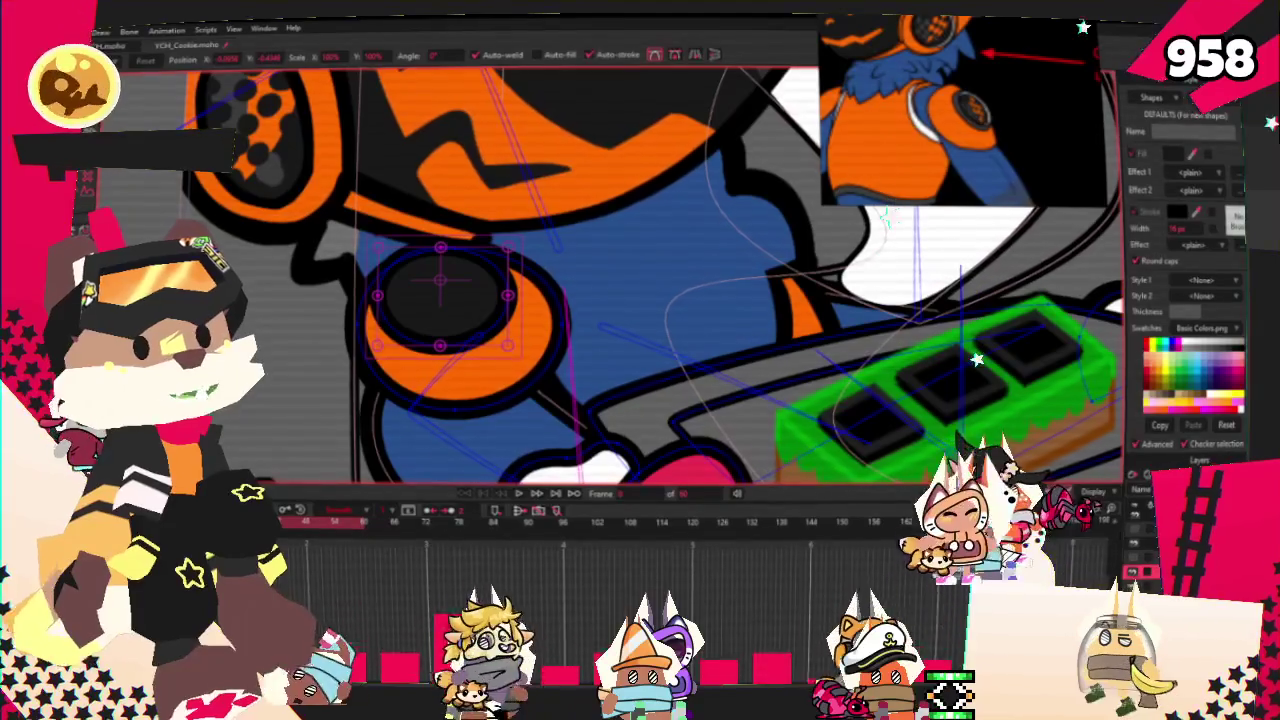
{"action": "key", "text": "q"}
{"action": "left_click", "coordinate": [440, 295]}
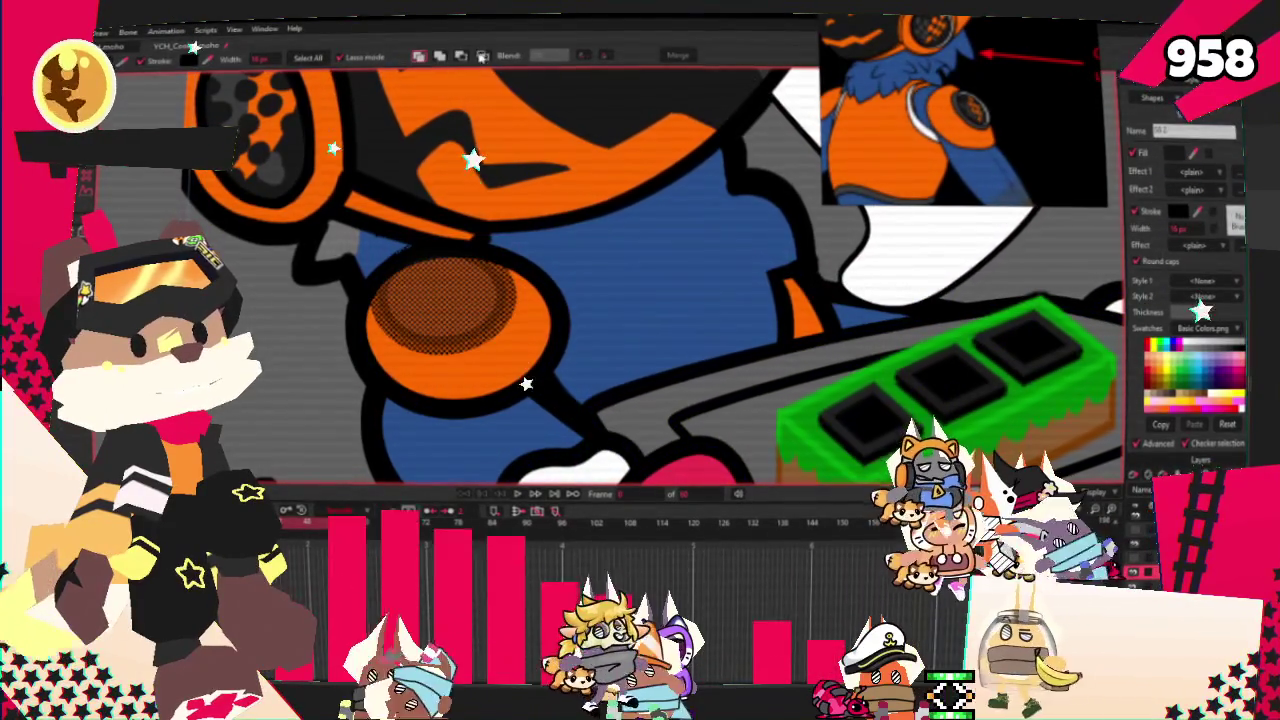
- Enlarge the paw circle toward the top-right and select its inner dark circle
{"action": "key", "text": "t"}
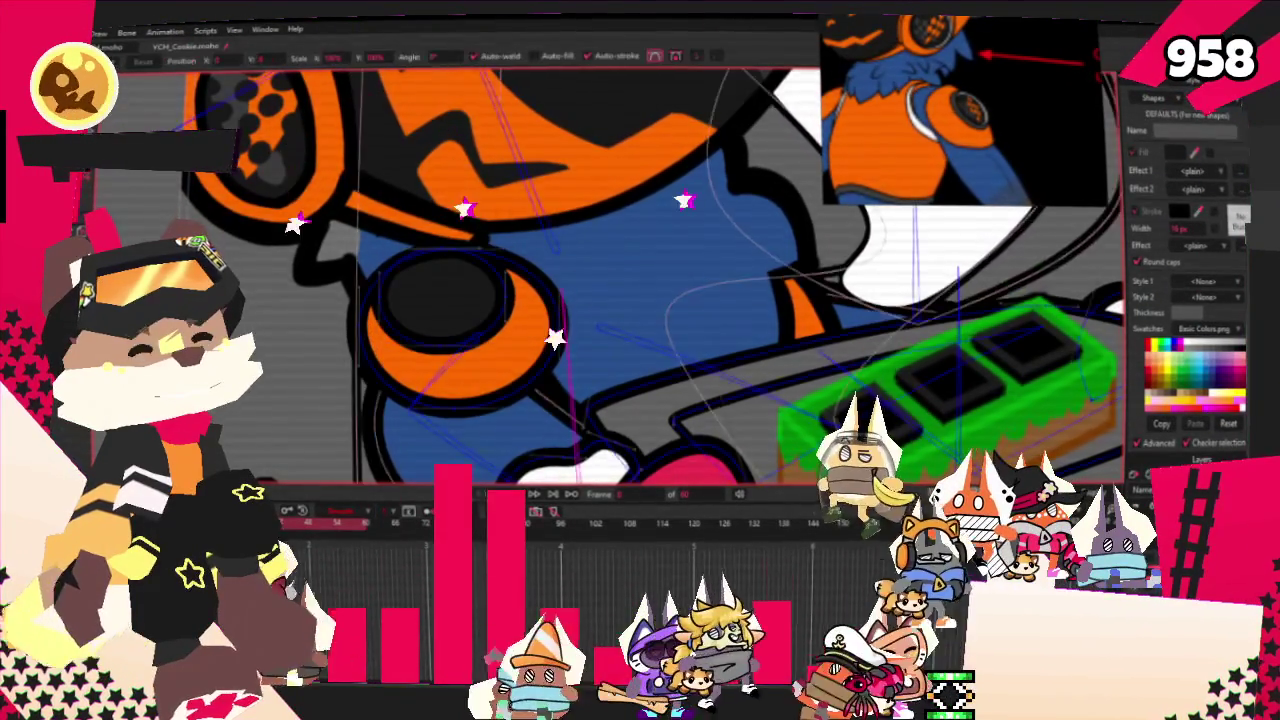
{"action": "scroll", "coordinate": [498, 316], "scroll_direction": "up", "scroll_amount": 2}
{"action": "key", "text": "ctrl+a"}
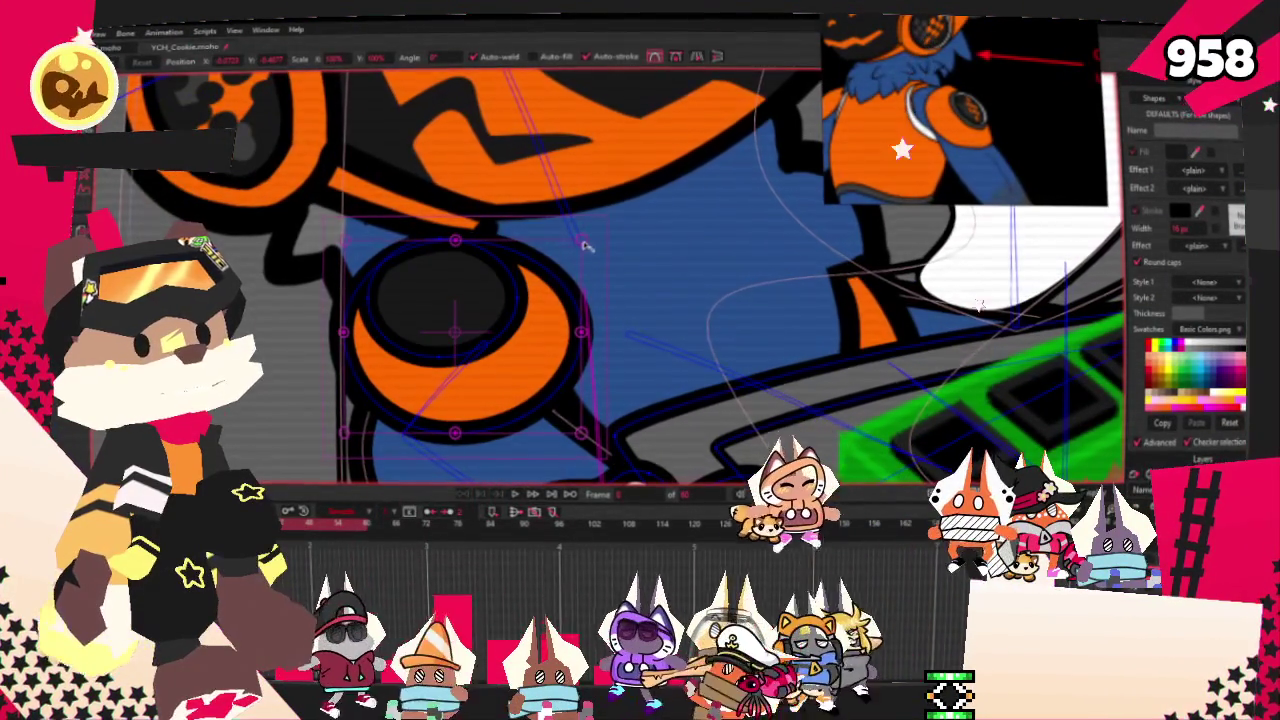
{"action": "left_click_drag", "start_coordinate": [595, 245], "coordinate": [620, 200]}
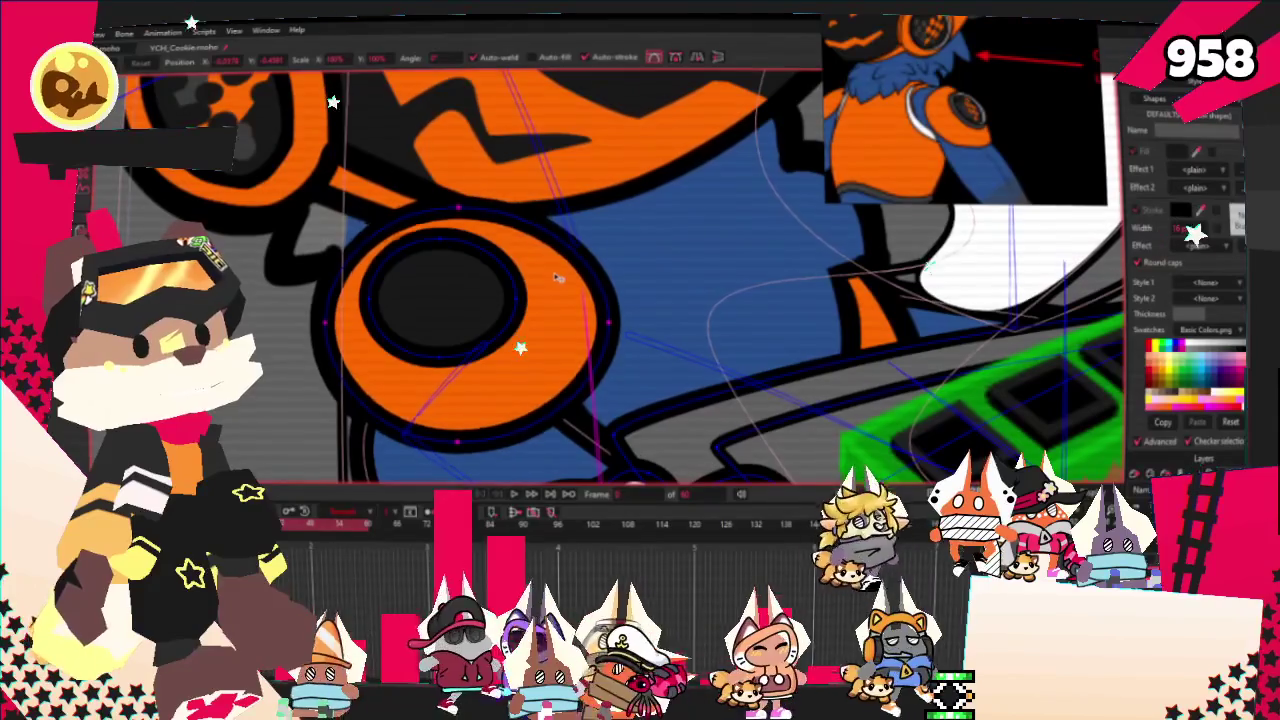
{"action": "mouse_move", "coordinate": [362, 365]}
{"action": "left_mouse_down"}
{"action": "mouse_move", "coordinate": [521, 241]}
{"action": "mouse_move", "coordinate": [570, 222]}
{"action": "left_mouse_up"}
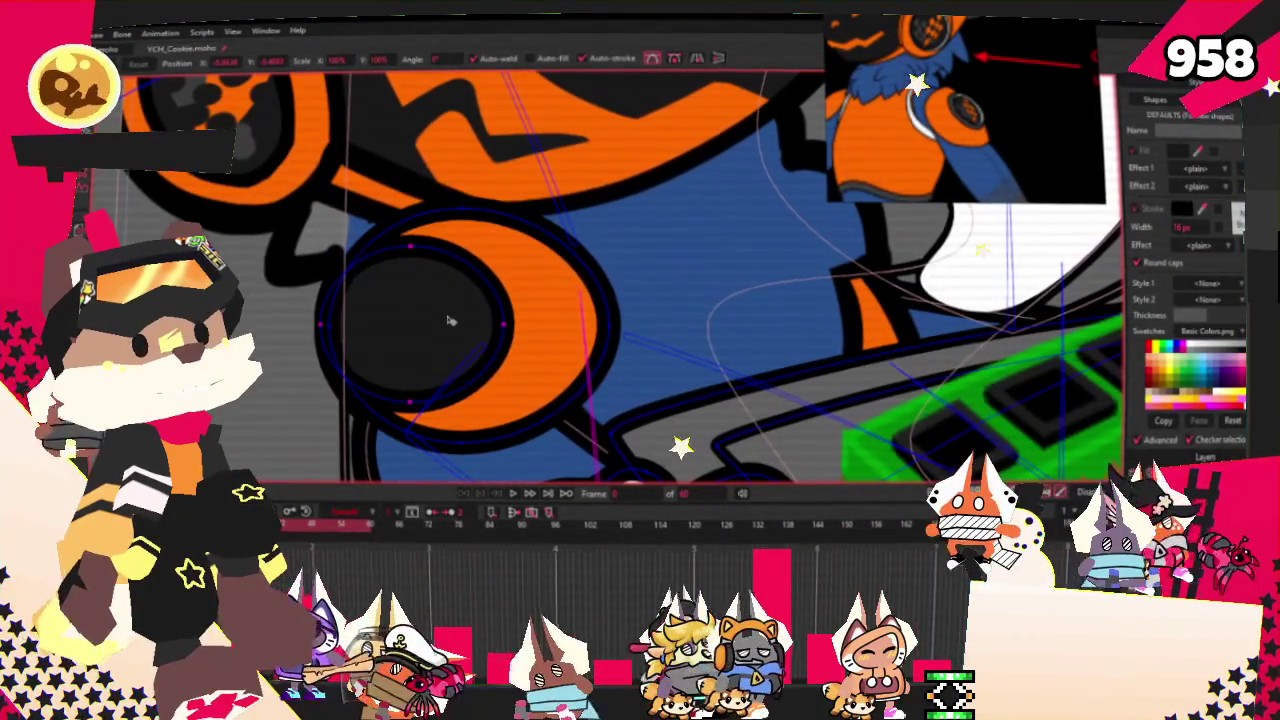
{"action": "scroll", "coordinate": [400, 292], "scroll_direction": "down", "scroll_amount": 4}
{"action": "scroll", "coordinate": [436, 394], "scroll_direction": "up", "scroll_amount": 3}
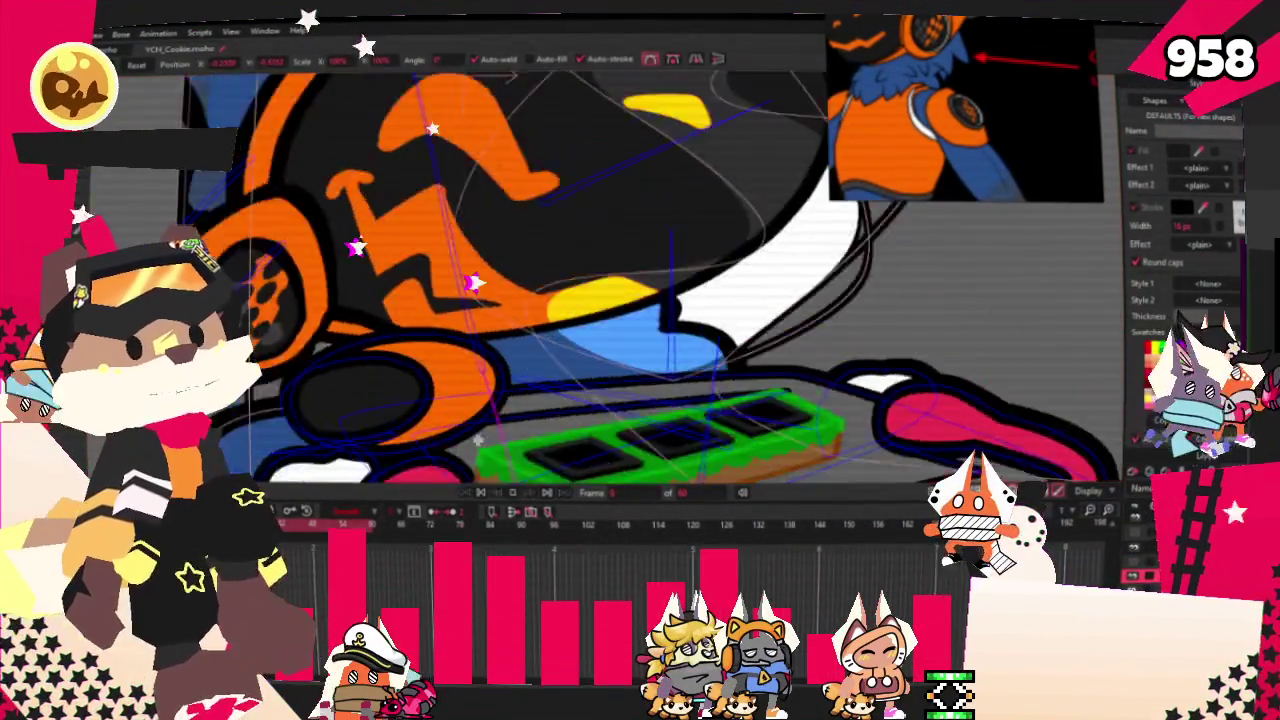
{"action": "scroll", "coordinate": [470, 300], "scroll_direction": "down", "scroll_amount": 2}
{"action": "scroll", "coordinate": [470, 300], "scroll_direction": "down", "scroll_amount": 1}
{"action": "scroll", "coordinate": [470, 300], "scroll_direction": "down", "scroll_amount": 2}
- Shift the orange ring slightly left and check it in animation playback
{"action": "left_click", "coordinate": [482, 493]}
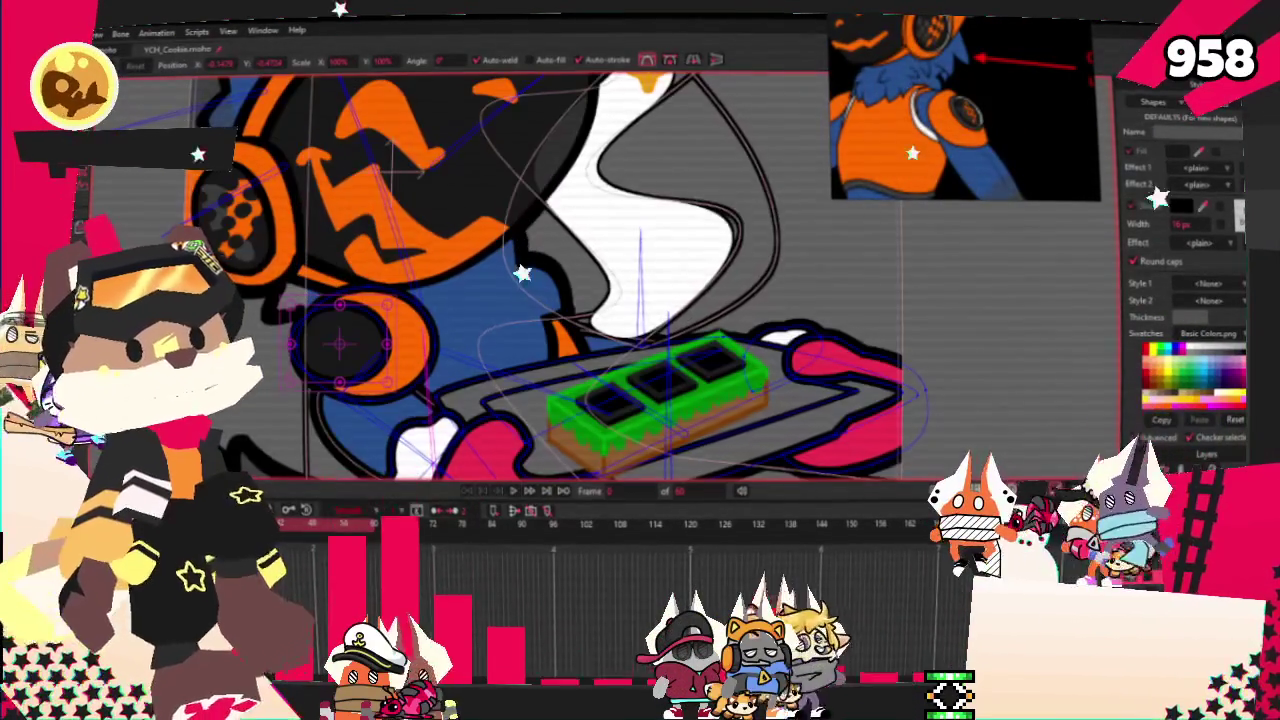
{"action": "key", "text": "g"}
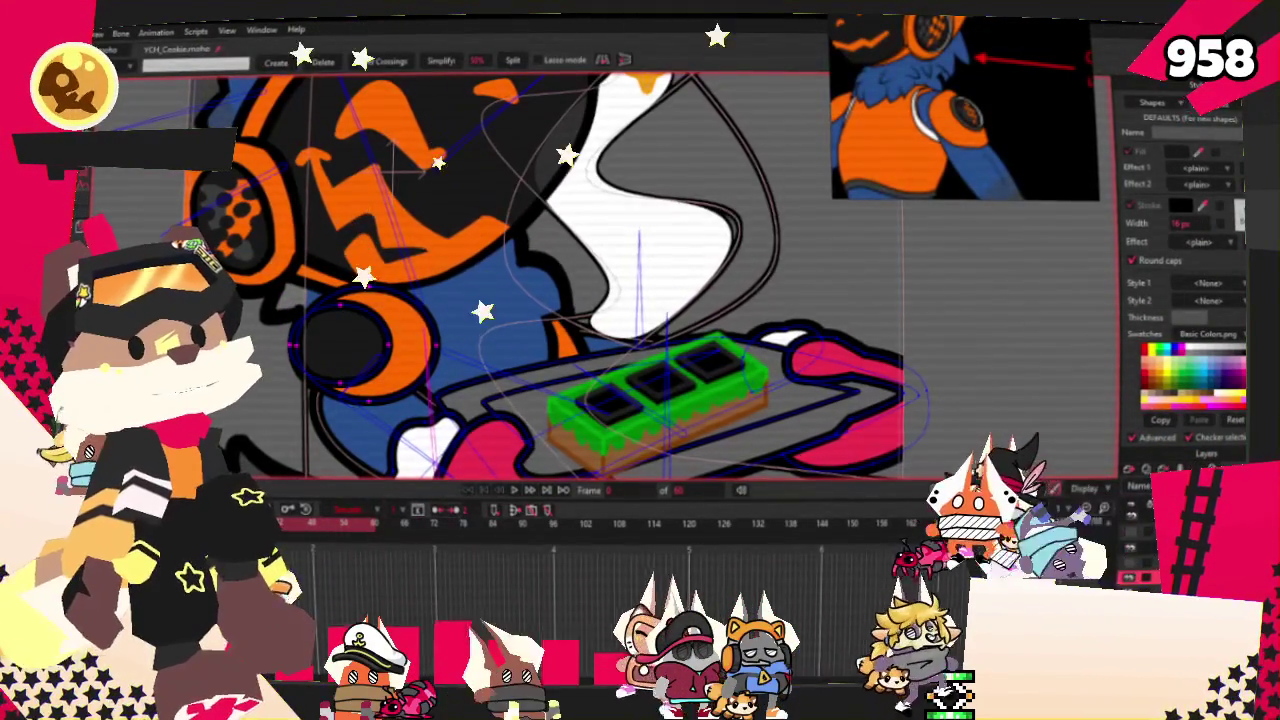
{"action": "left_click_drag", "start_coordinate": [420, 310], "coordinate": [395, 290]}
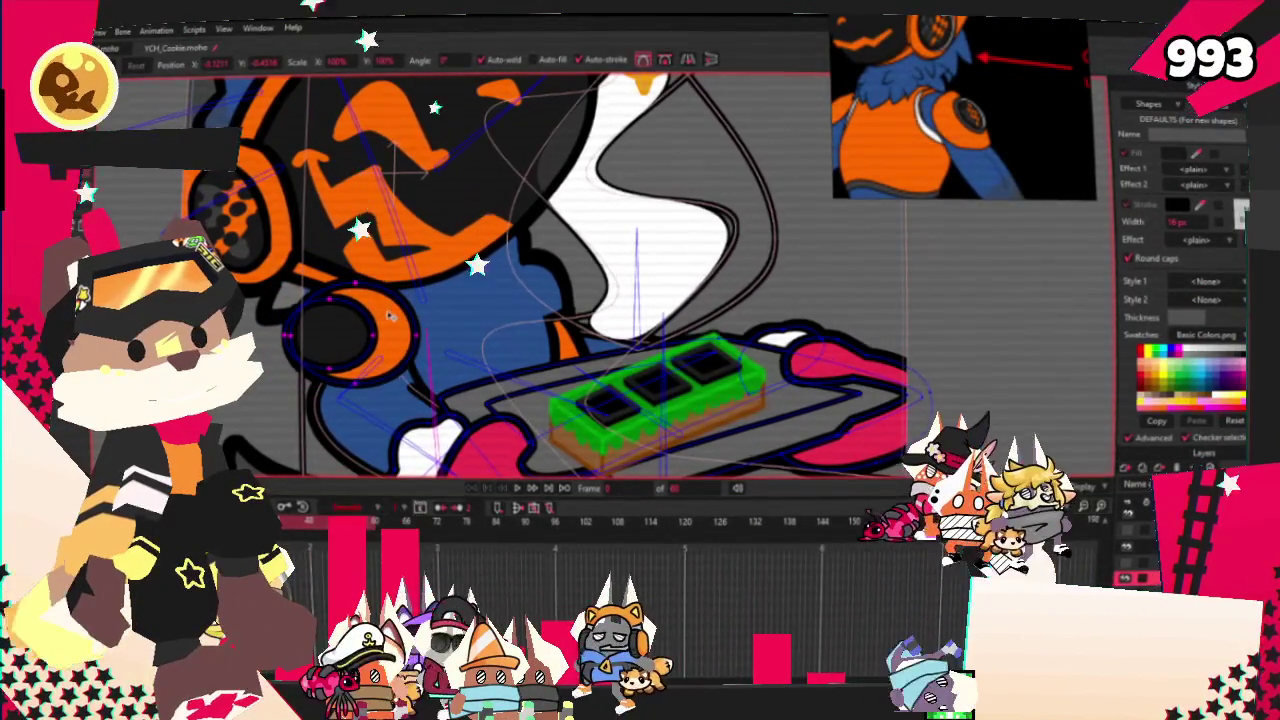
{"action": "left_click", "coordinate": [519, 490]}
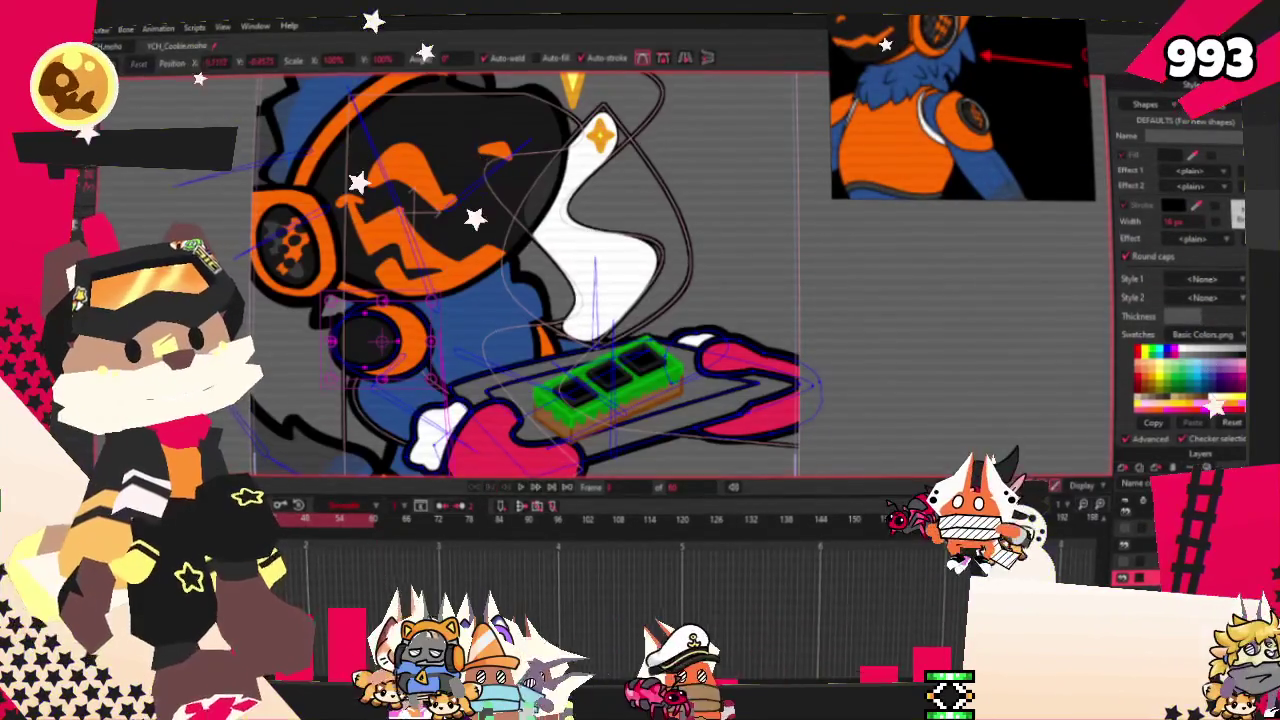
{"action": "scroll", "coordinate": [369, 317], "scroll_direction": "up", "scroll_amount": 3}
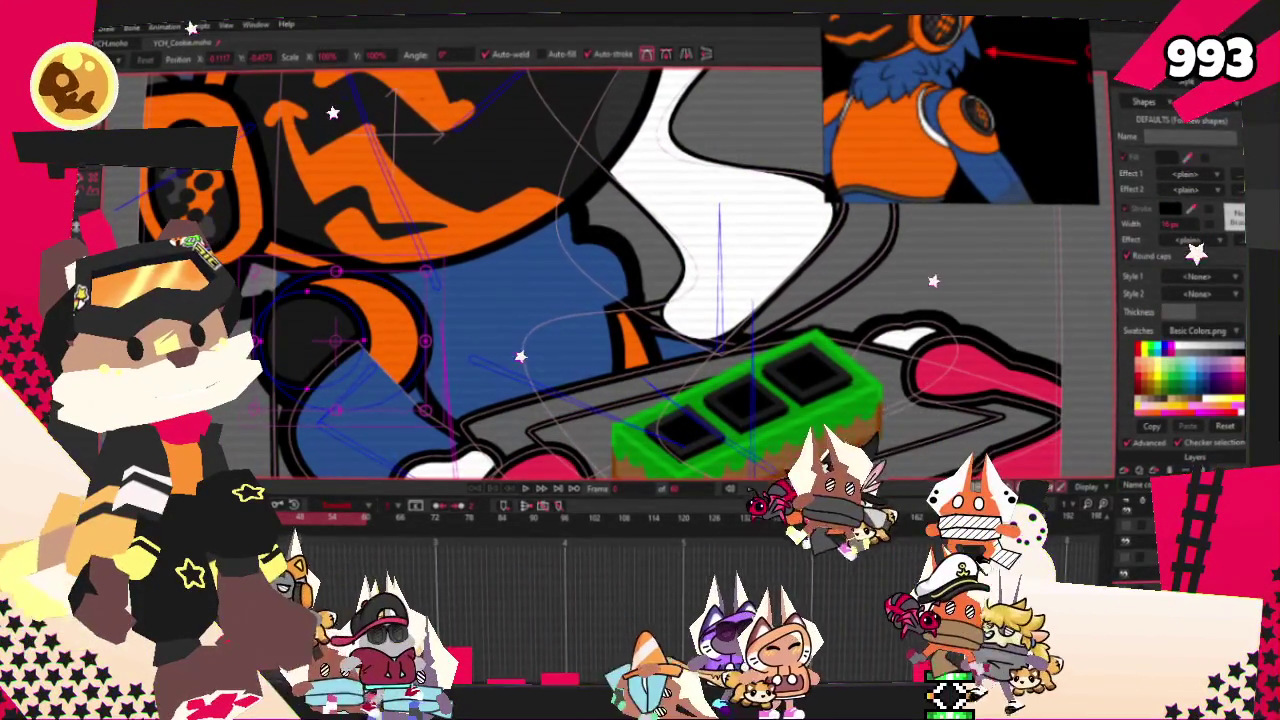
{"action": "left_click", "coordinate": [530, 489]}
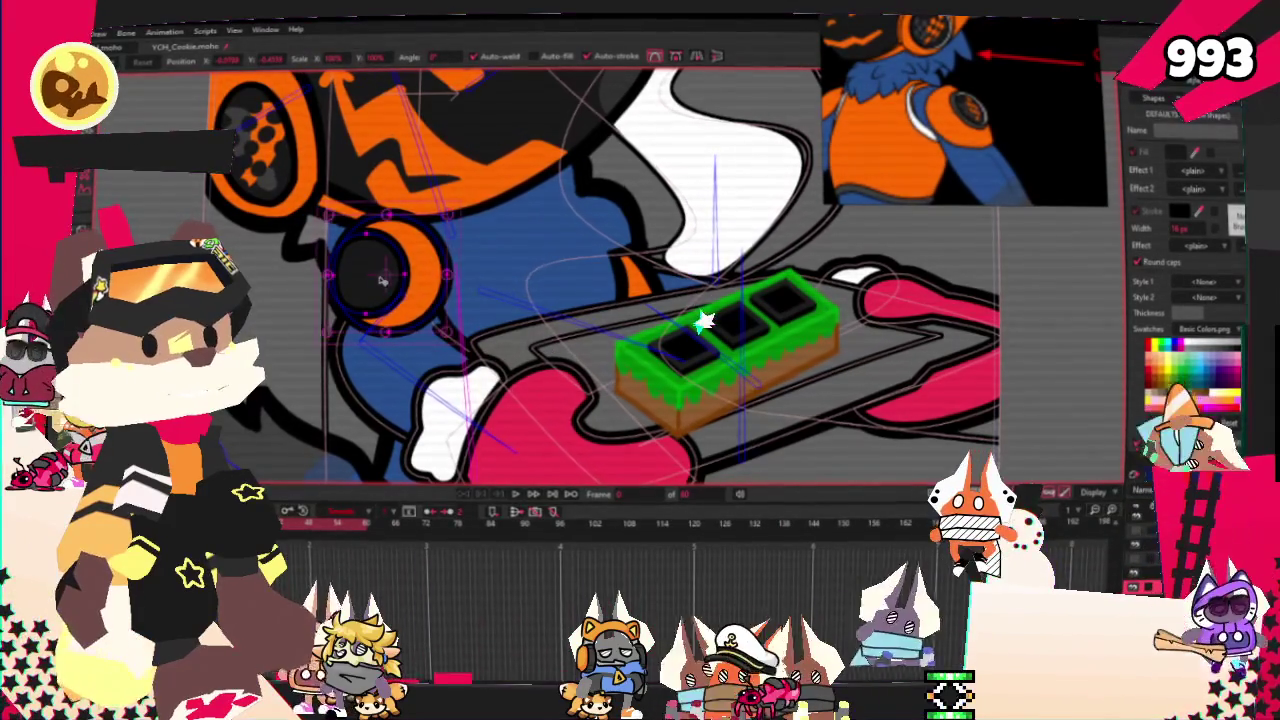
{"action": "scroll", "coordinate": [400, 270], "scroll_direction": "up", "scroll_amount": 3}
- Narrow the dark circle by moving its left point right, then preview playback
{"action": "left_click_drag", "start_coordinate": [319, 277], "coordinate": [337, 277]}
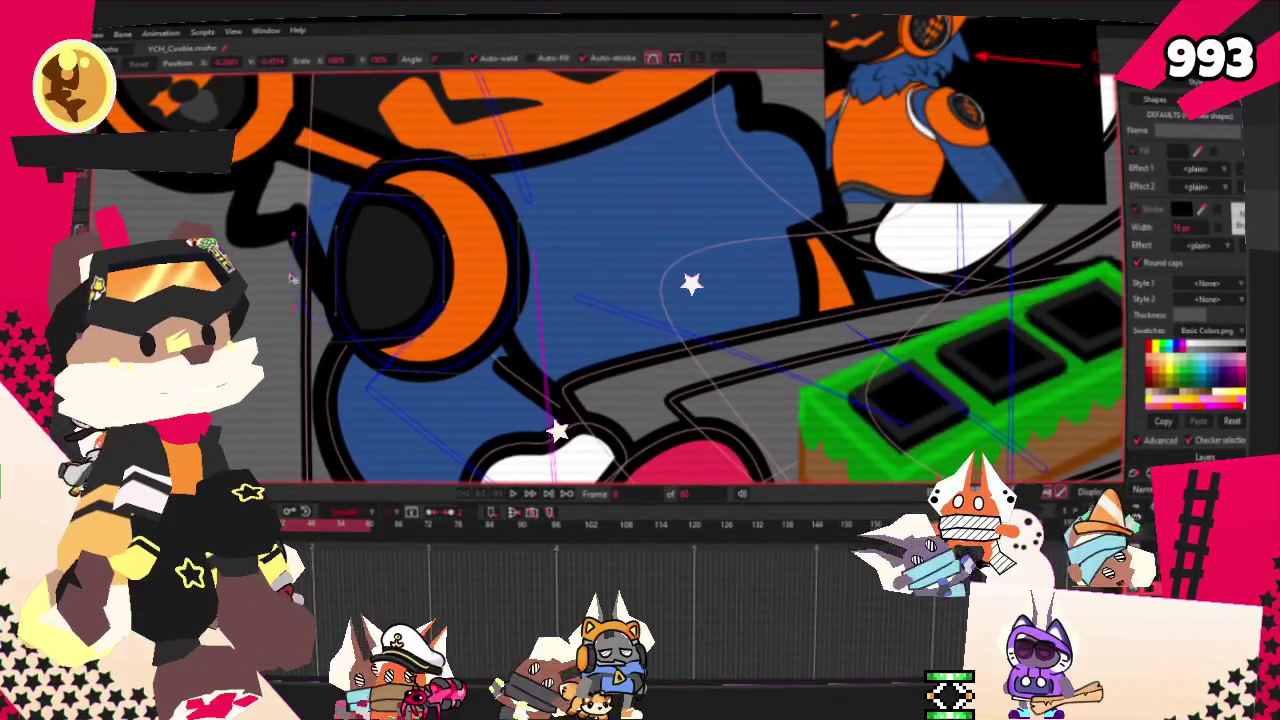
{"action": "key", "text": "space"}
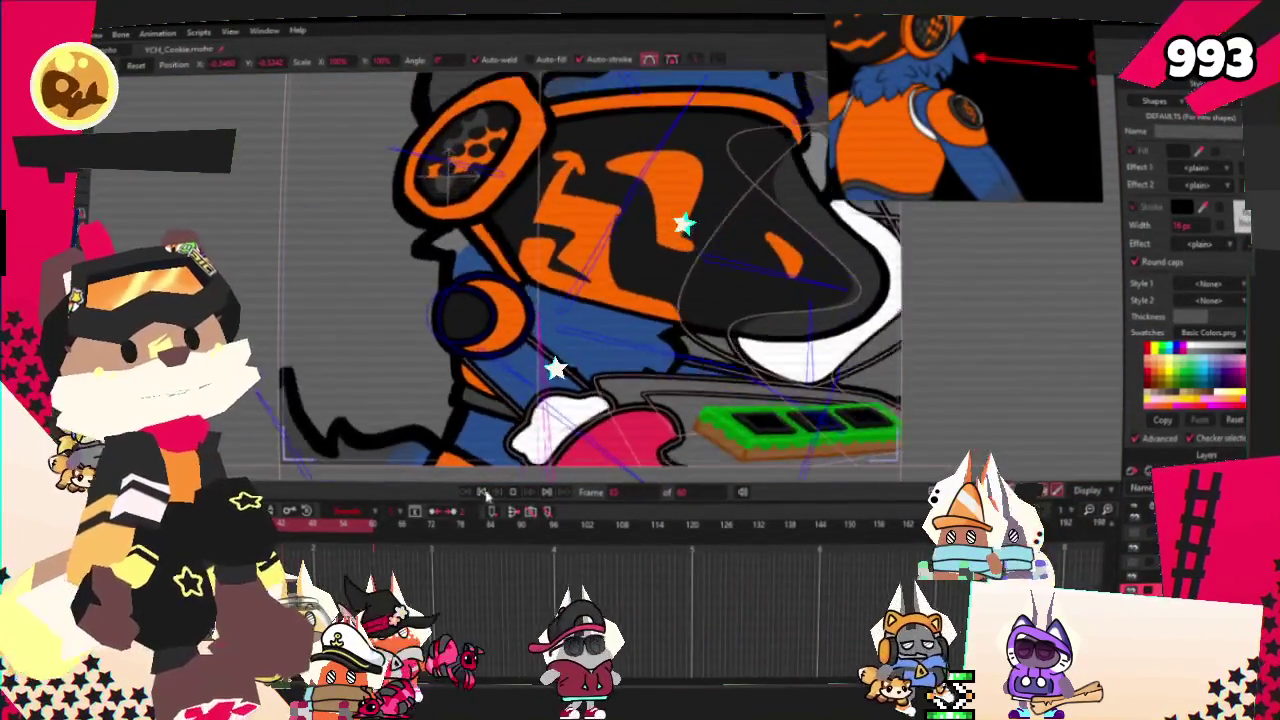
{"action": "key", "text": "space"}
{"action": "scroll", "coordinate": [700, 310], "scroll_direction": "up", "scroll_amount": 3}
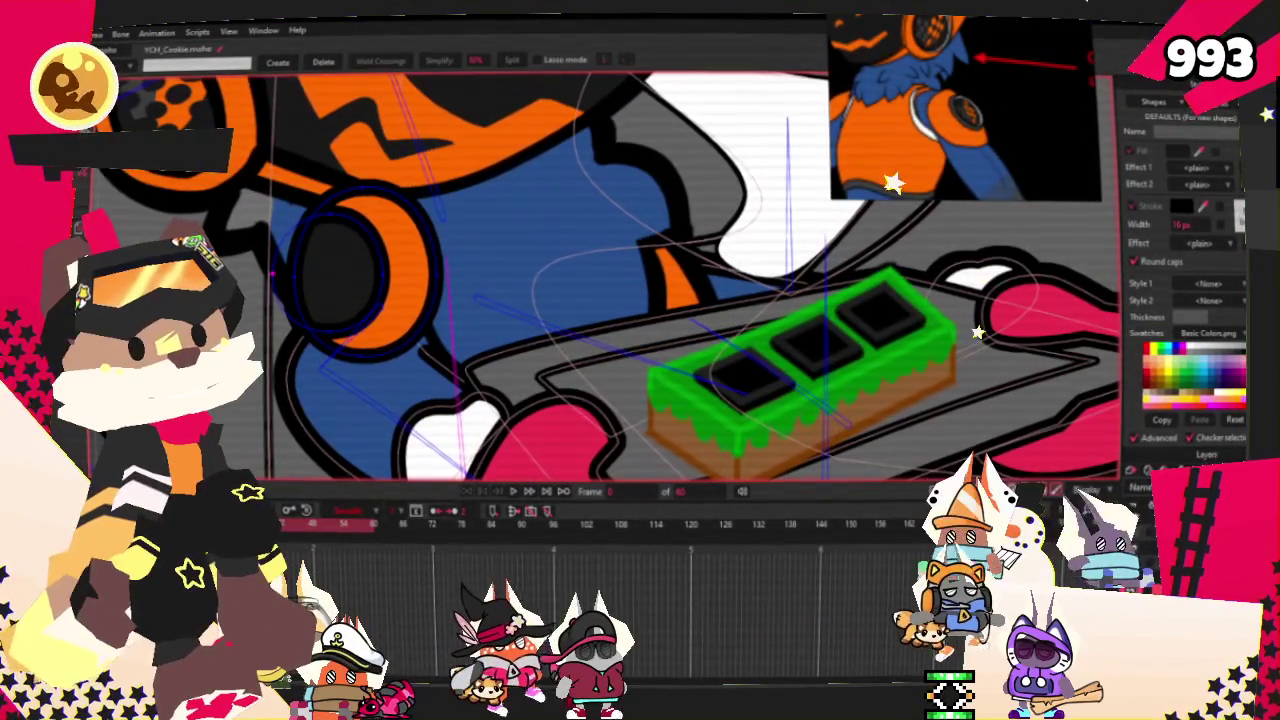
- Move the orange headphone ring left and preview it in playback
{"action": "left_click", "coordinate": [435, 374]}
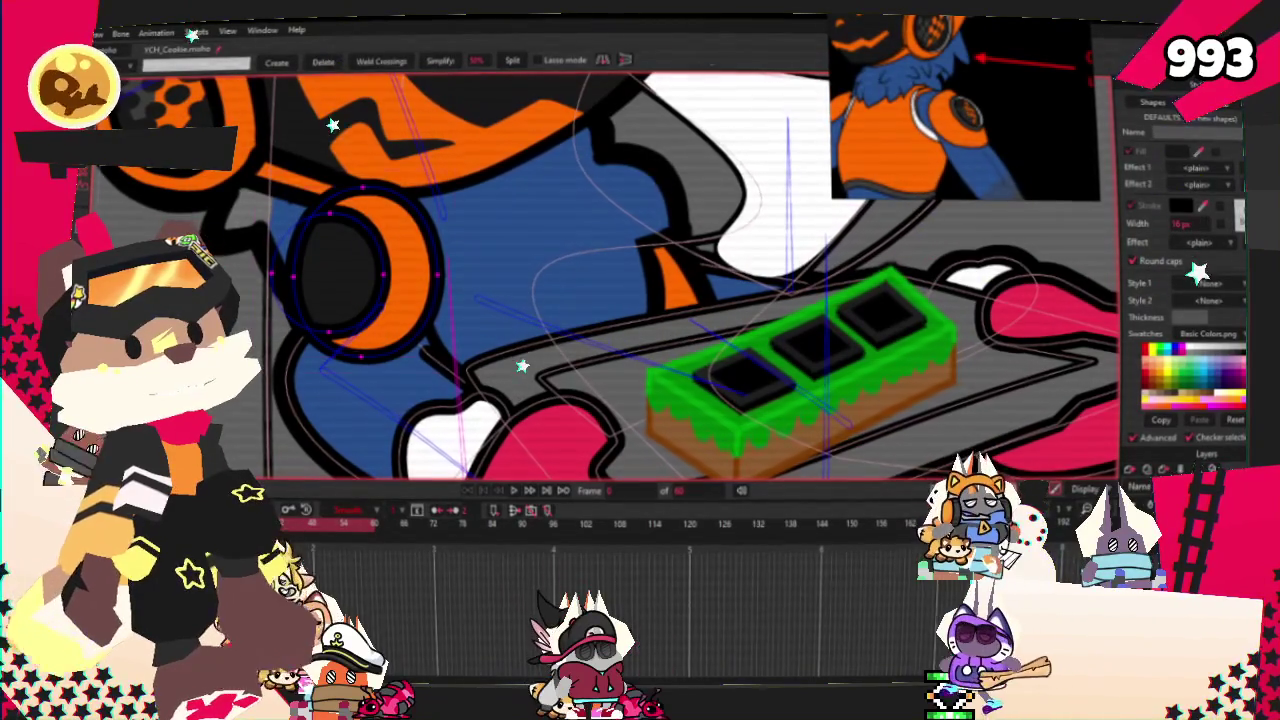
{"action": "key", "text": "t"}
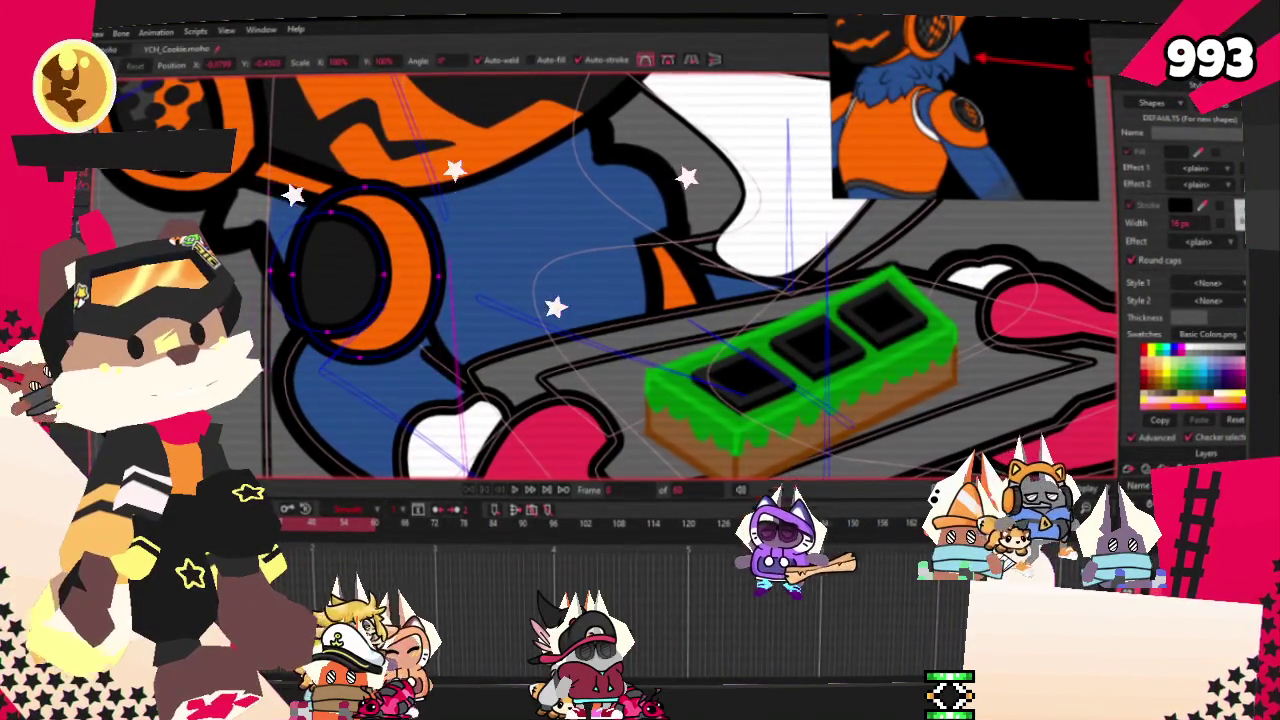
{"action": "left_click_drag", "start_coordinate": [268, 358], "coordinate": [333, 330]}
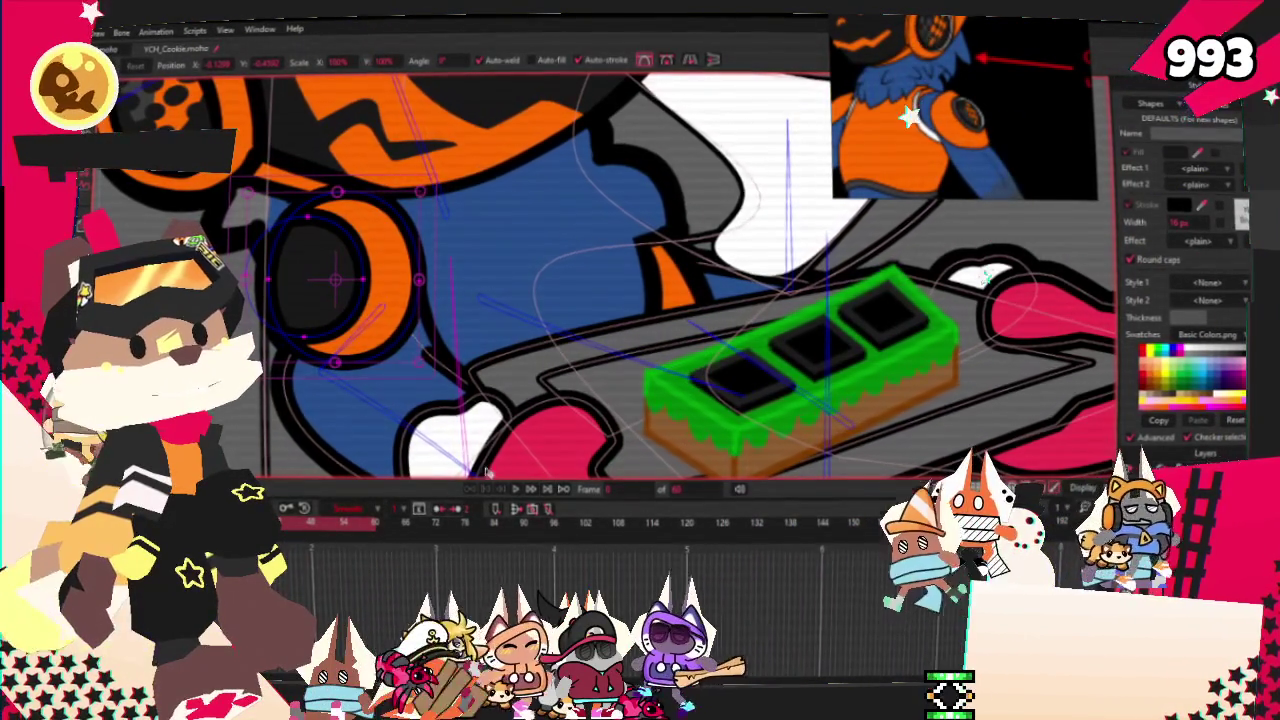
{"action": "key", "text": "space"}
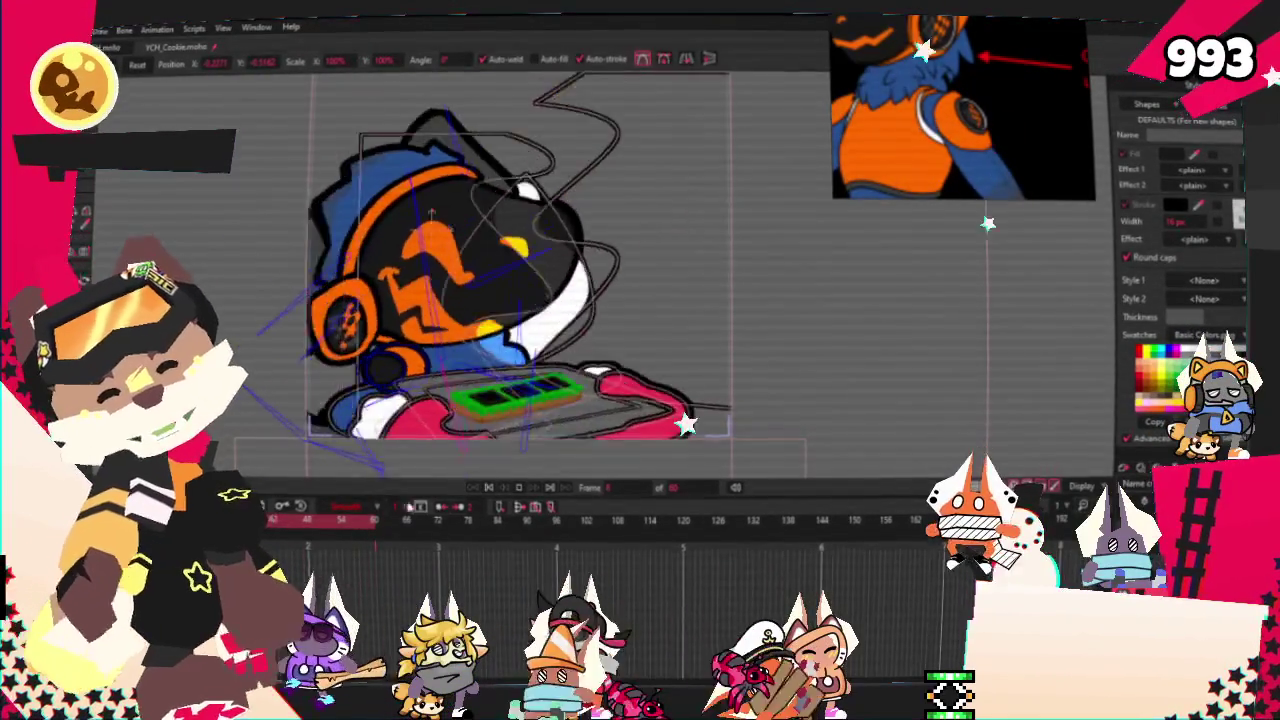
- Select all of the headphone ring's points and bind them to the head bone
{"action": "key", "text": "z"}
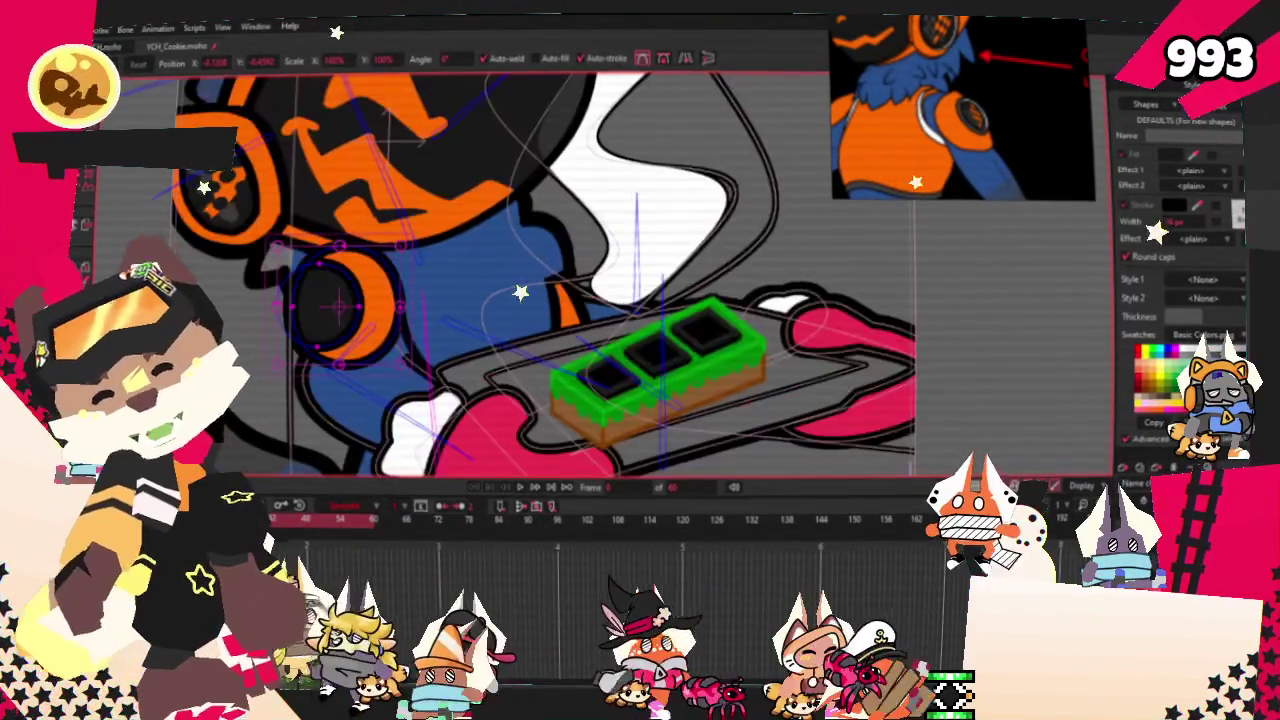
{"action": "key", "text": "g"}
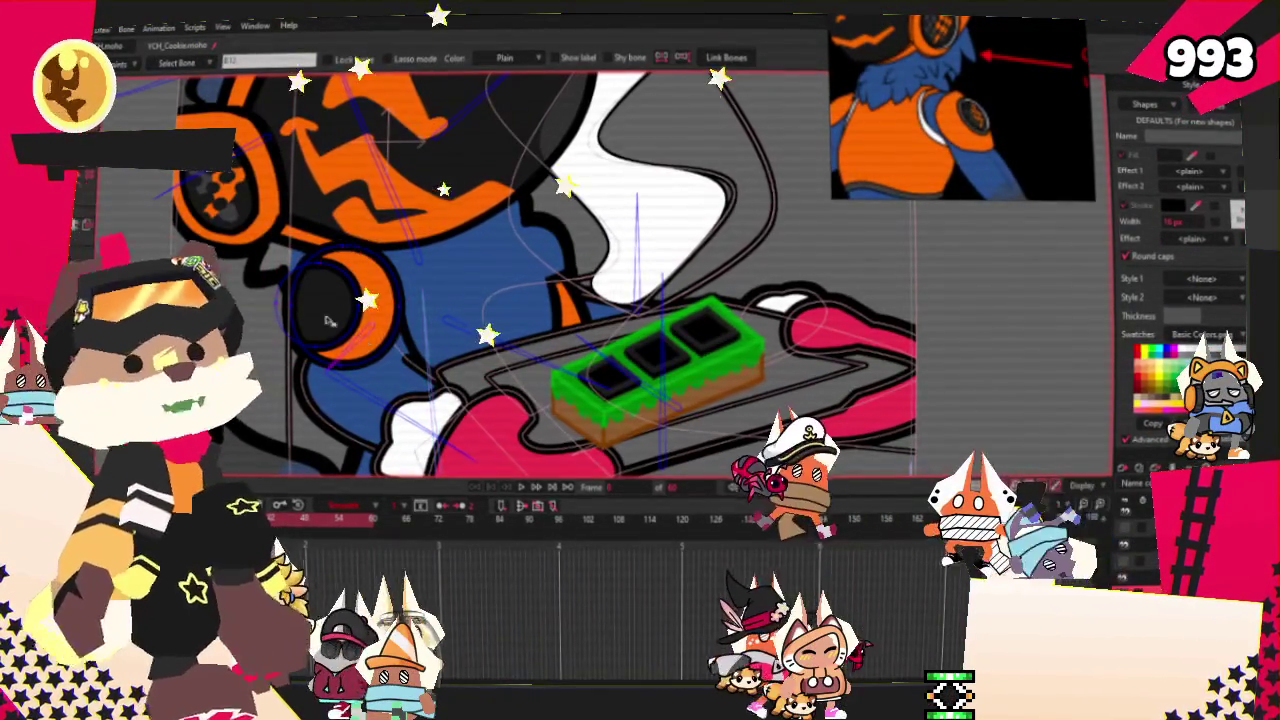
{"action": "double_click", "coordinate": [316, 291]}
{"action": "key", "text": "i"}
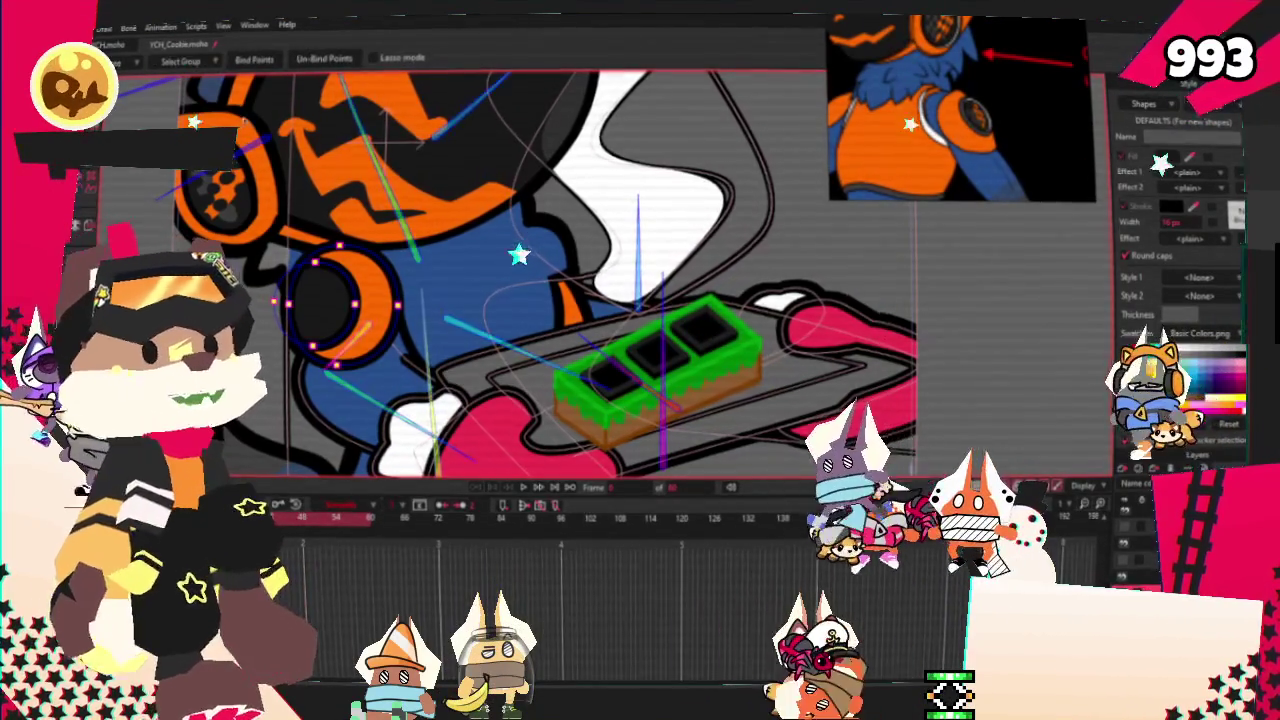
{"action": "key", "text": "g"}
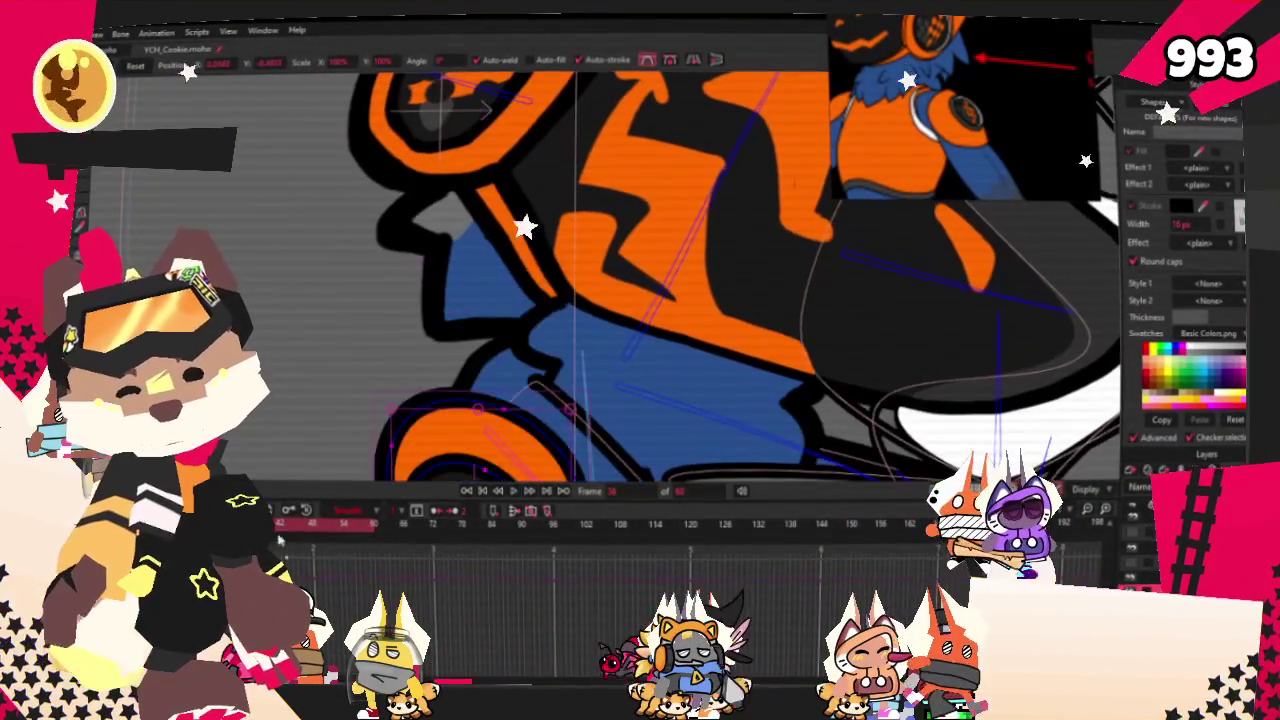
- Play the animation, then rebind the ring's selected points to the head bones
{"action": "left_click", "coordinate": [517, 490]}
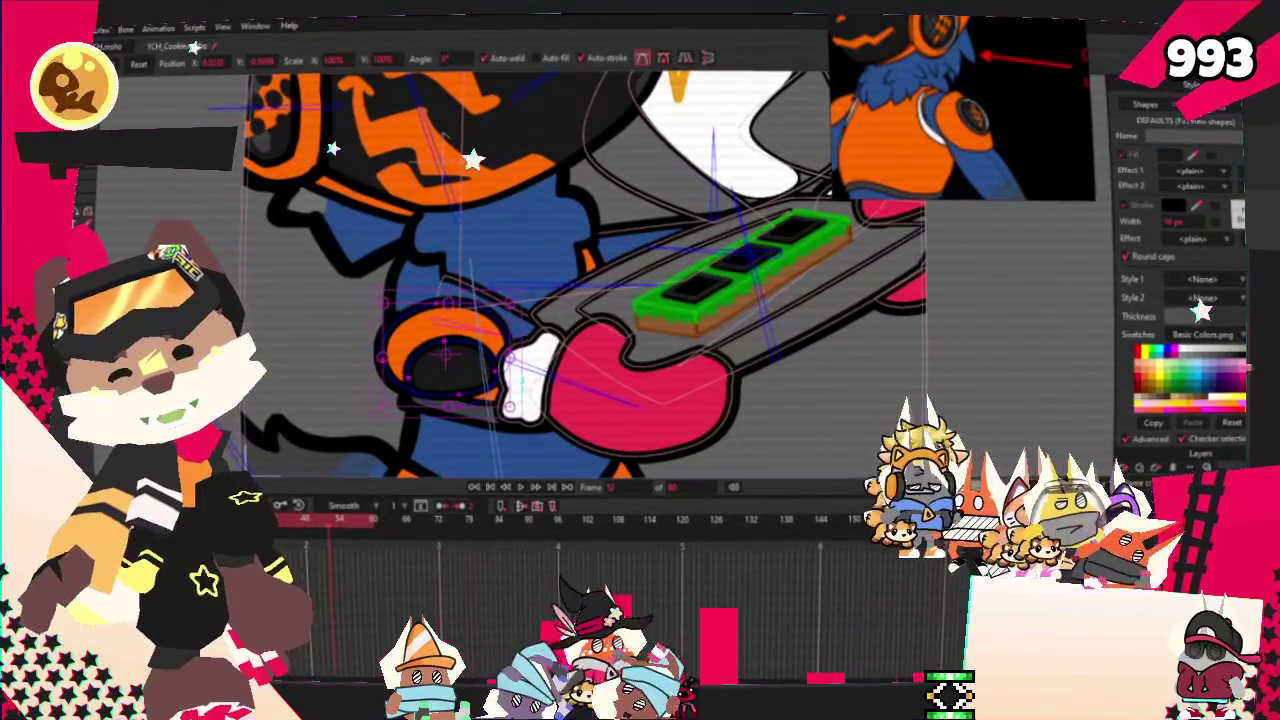
{"action": "key", "text": "z"}
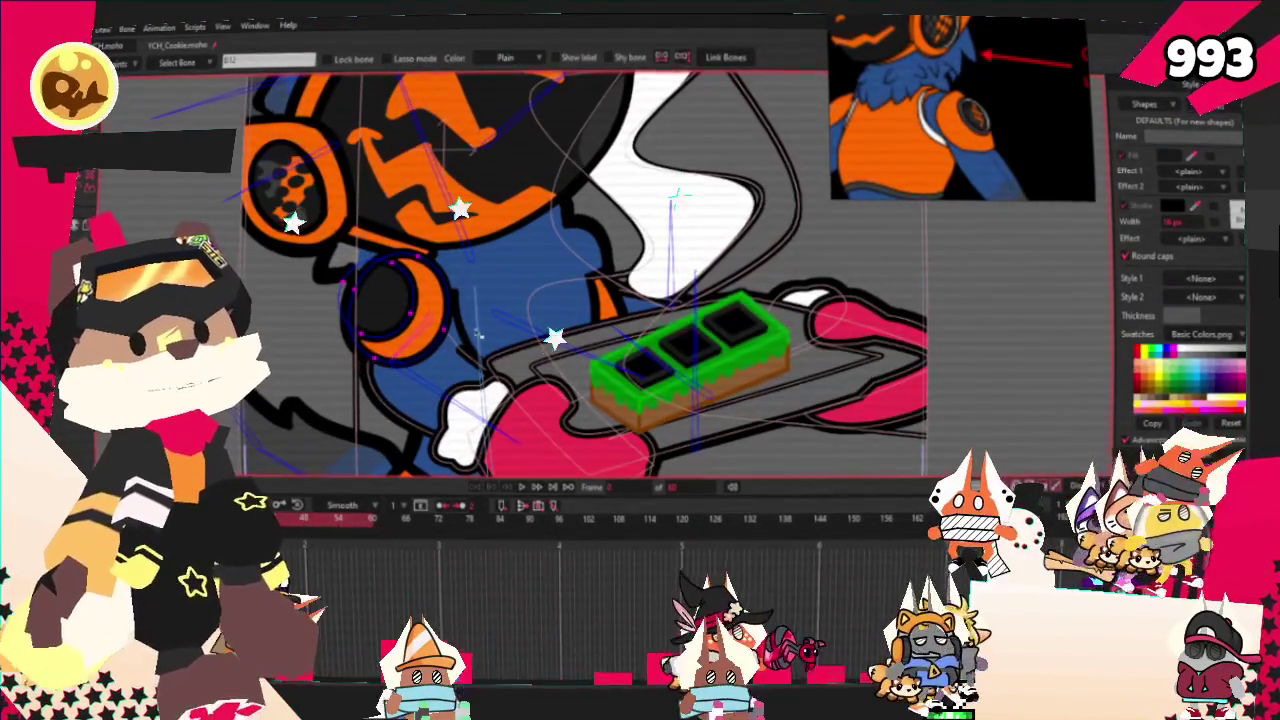
{"action": "key", "text": "g"}
{"action": "scroll", "coordinate": [383, 290], "scroll_direction": "up", "scroll_amount": 2}
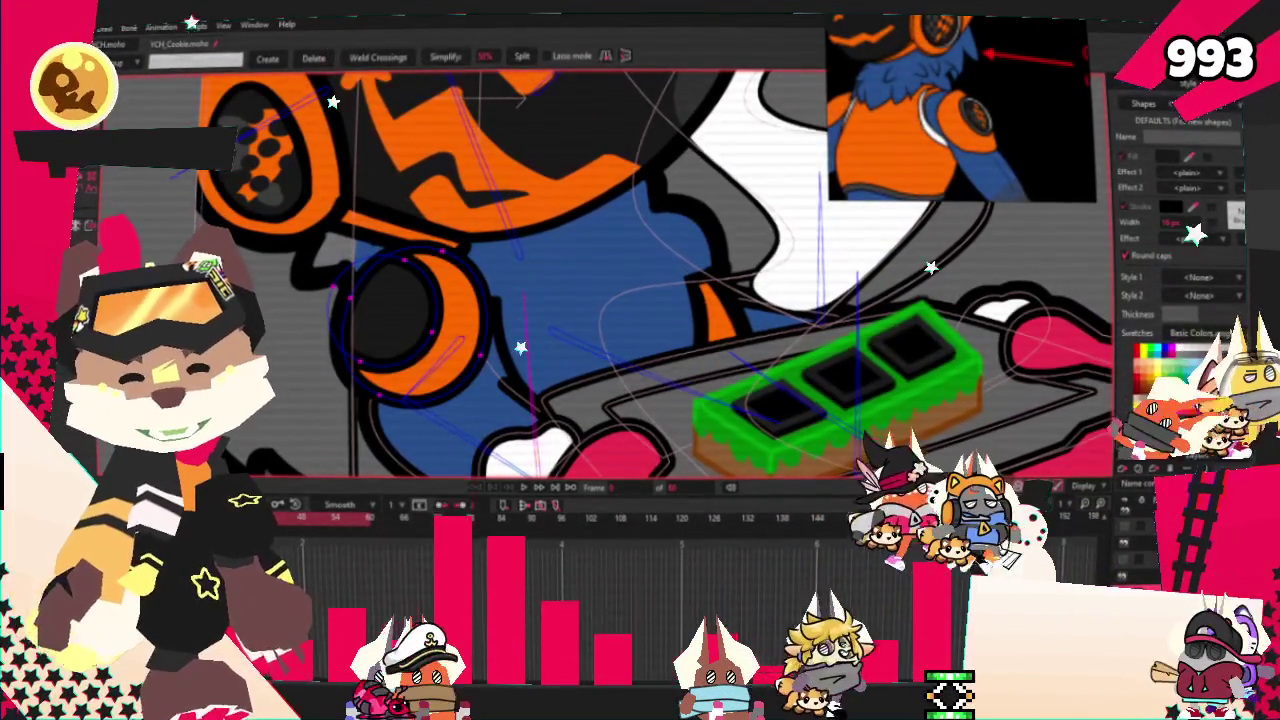
{"action": "key", "text": "i"}
{"action": "key", "text": "t"}
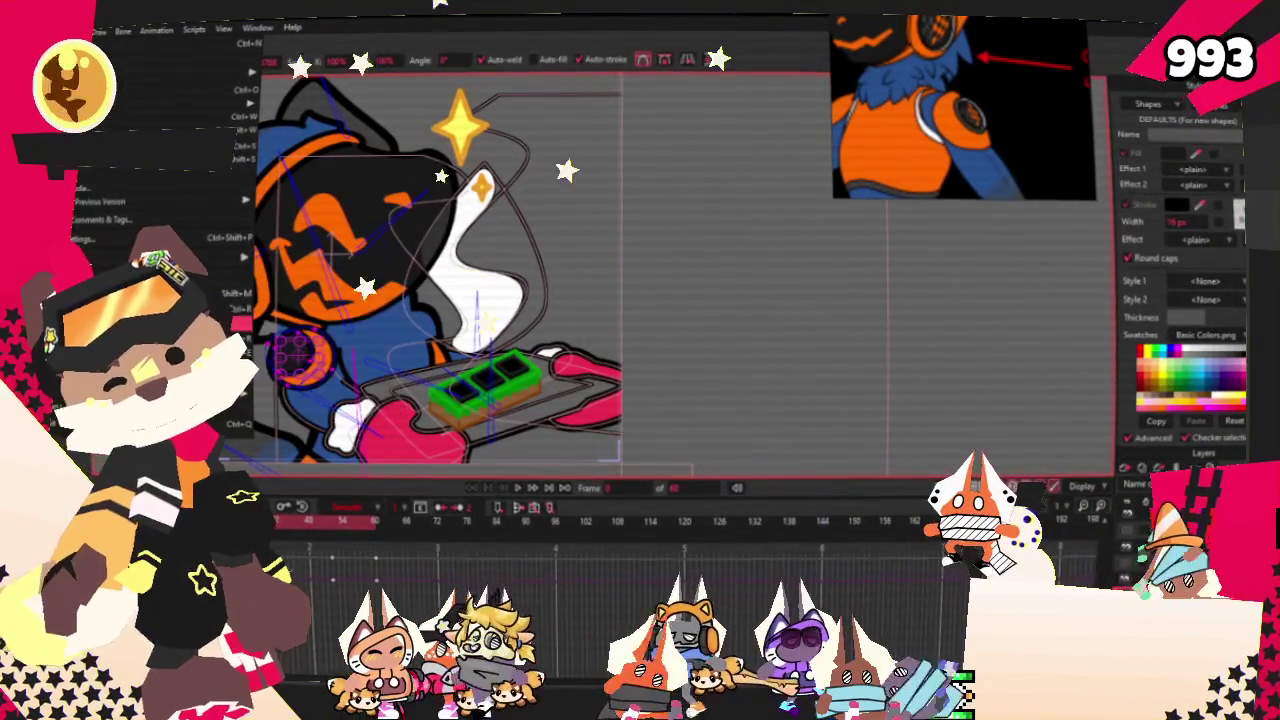
{"action": "key", "text": "ctrl+r"}
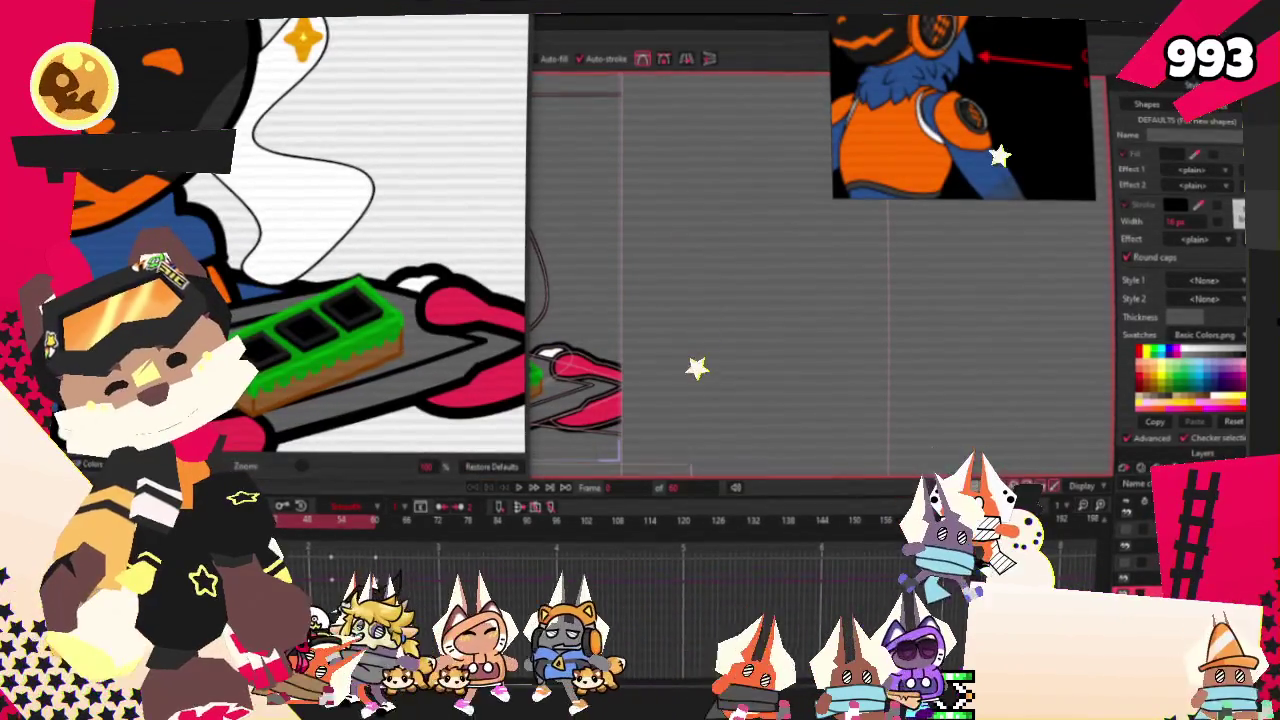
{"action": "key", "text": "ctrl+r"}
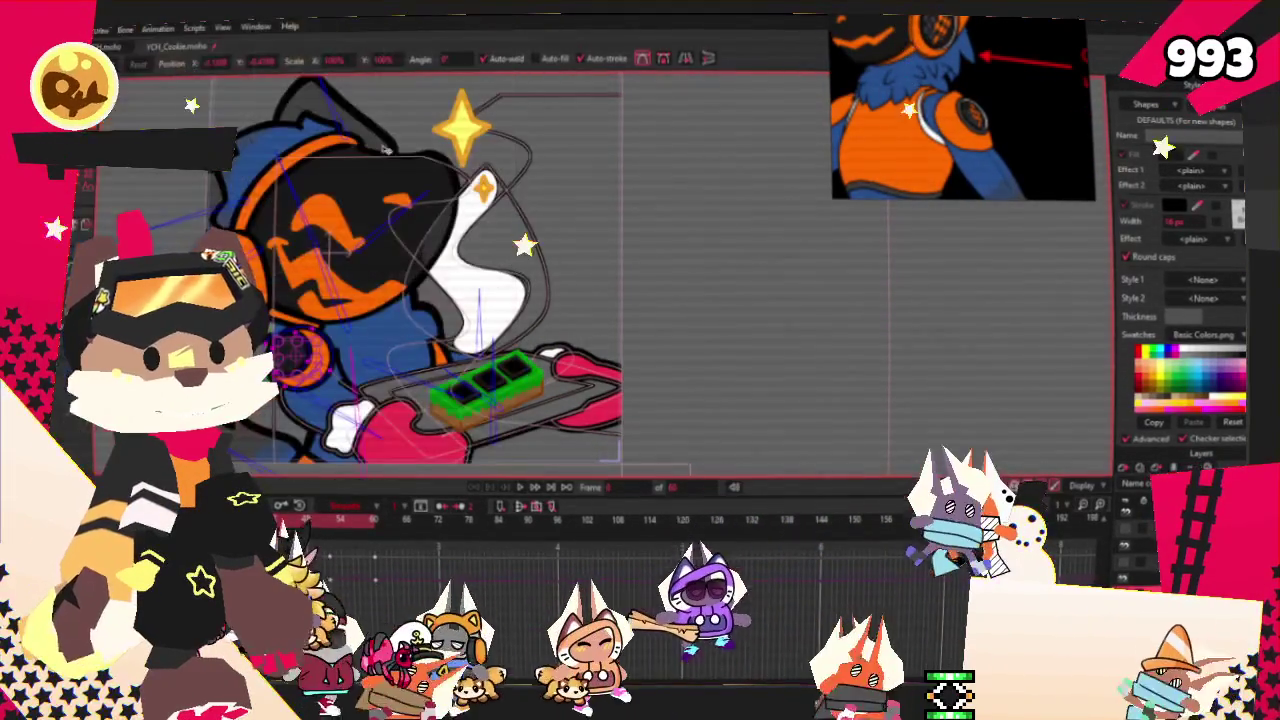
{"action": "left_click", "coordinate": [105, 28]}
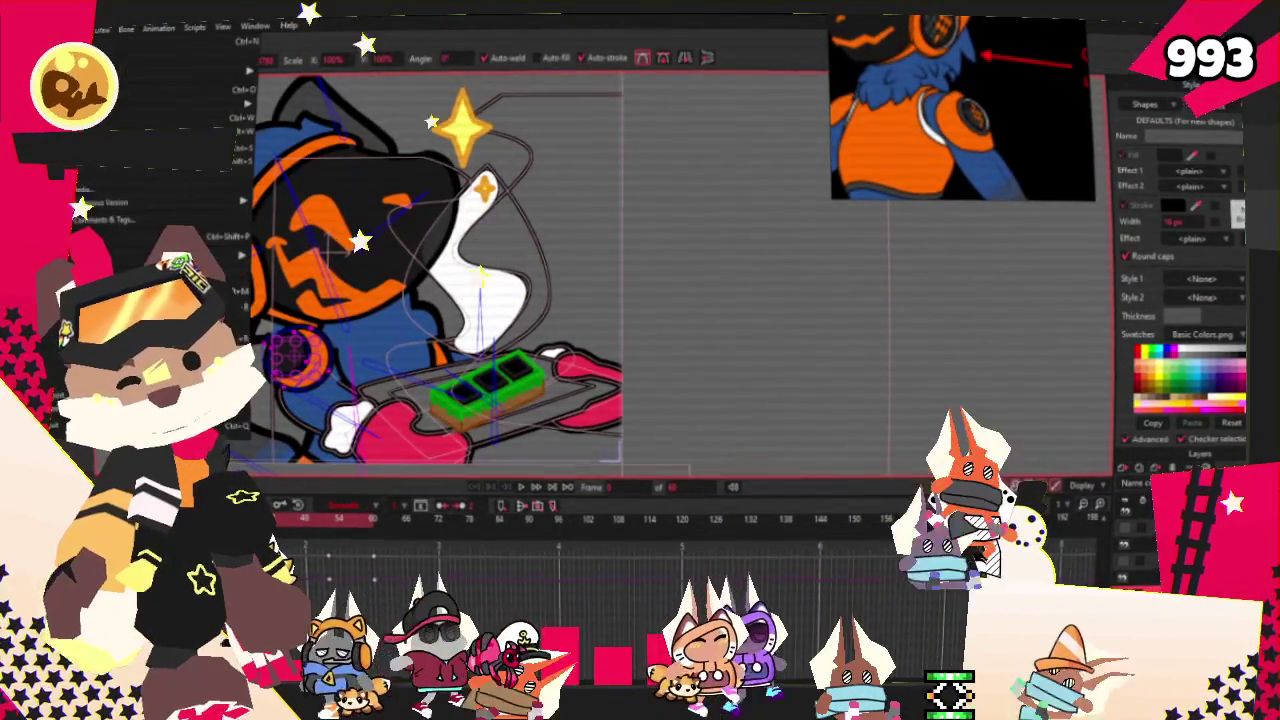
{"action": "left_click", "coordinate": [693, 165]}
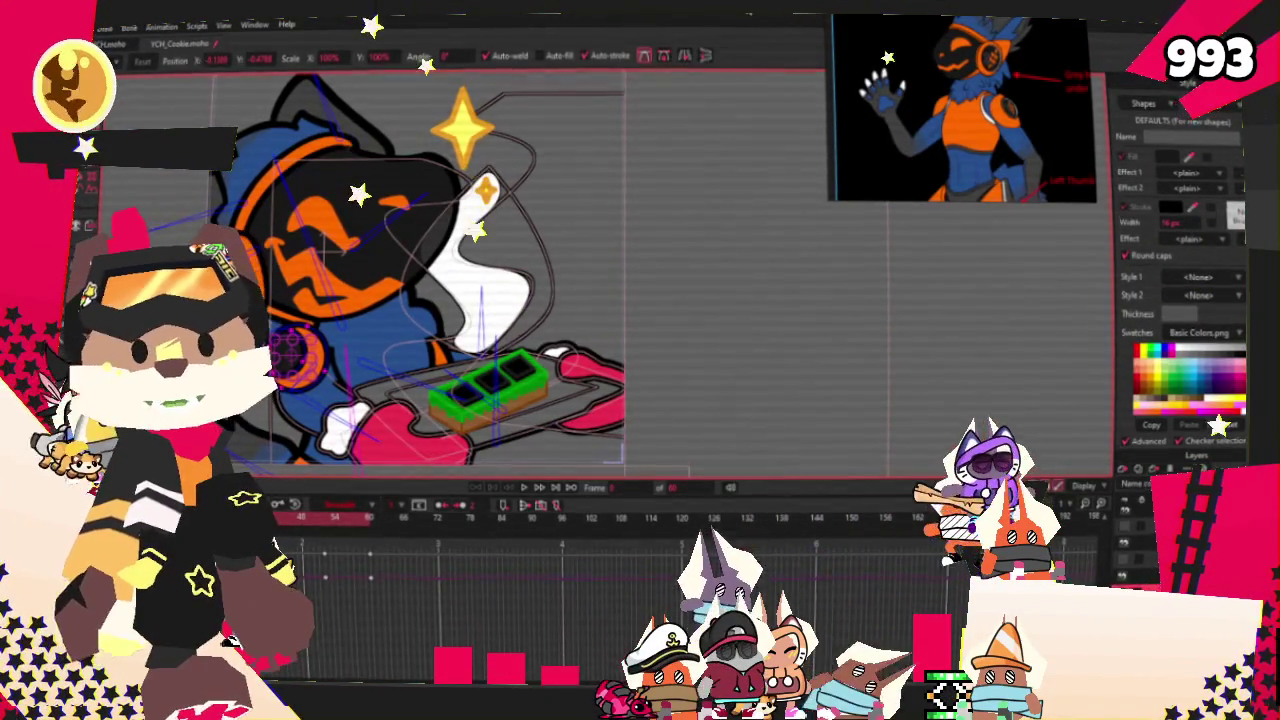
- Play the animation while toggling the display of the bones' areas of influence
{"action": "left_click", "coordinate": [528, 489]}
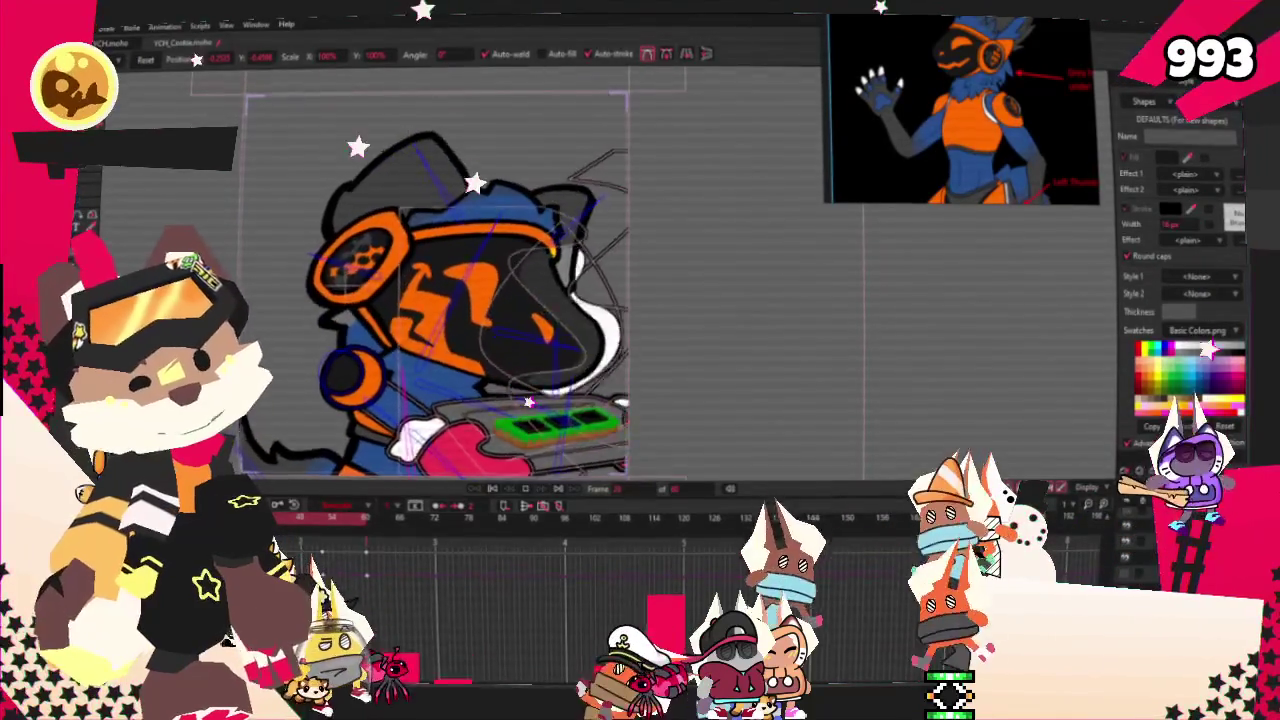
{"action": "key", "text": "z"}
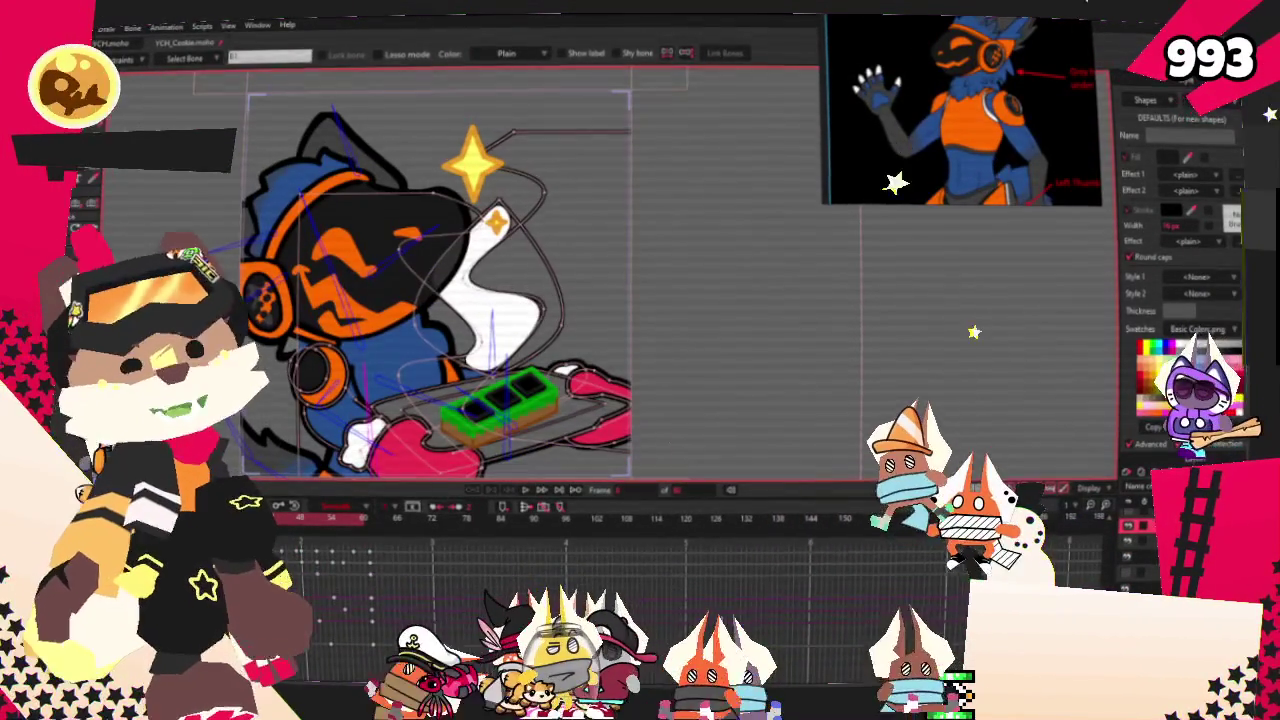
{"action": "key", "text": "s"}
{"action": "scroll", "coordinate": [398, 258], "scroll_direction": "up", "scroll_amount": 2}
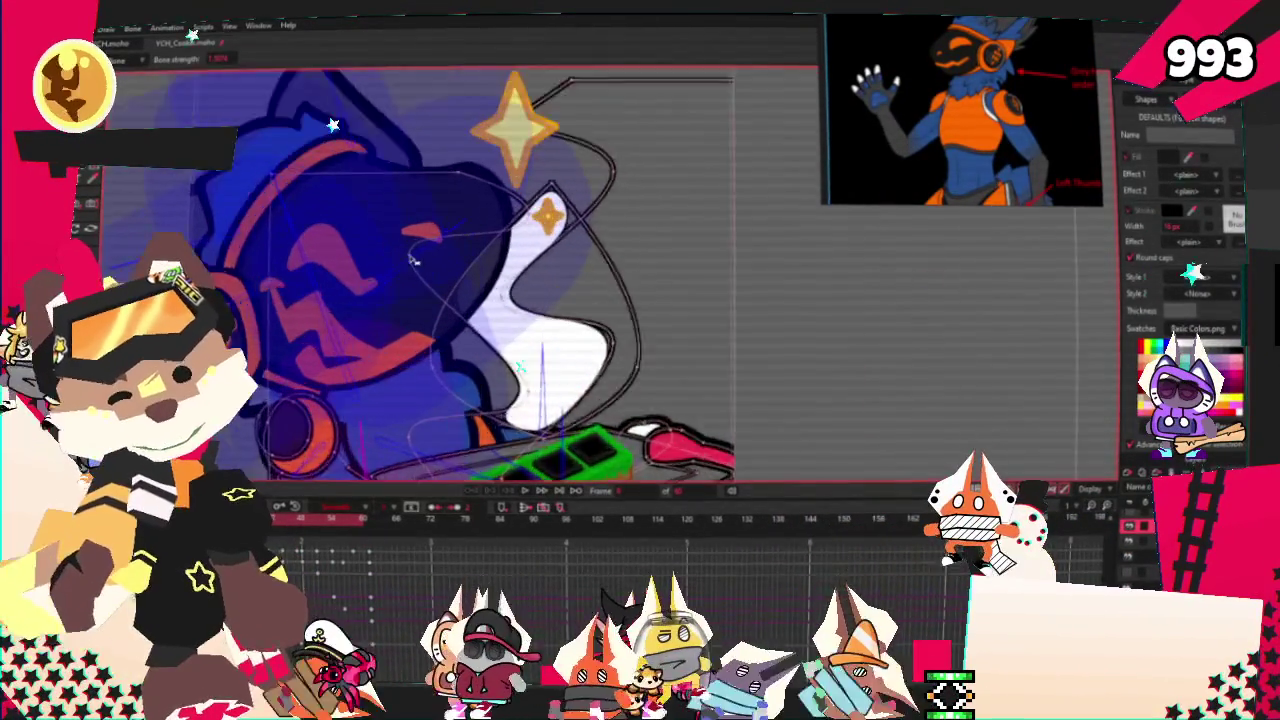
{"action": "scroll", "coordinate": [398, 258], "scroll_direction": "up", "scroll_amount": 1}
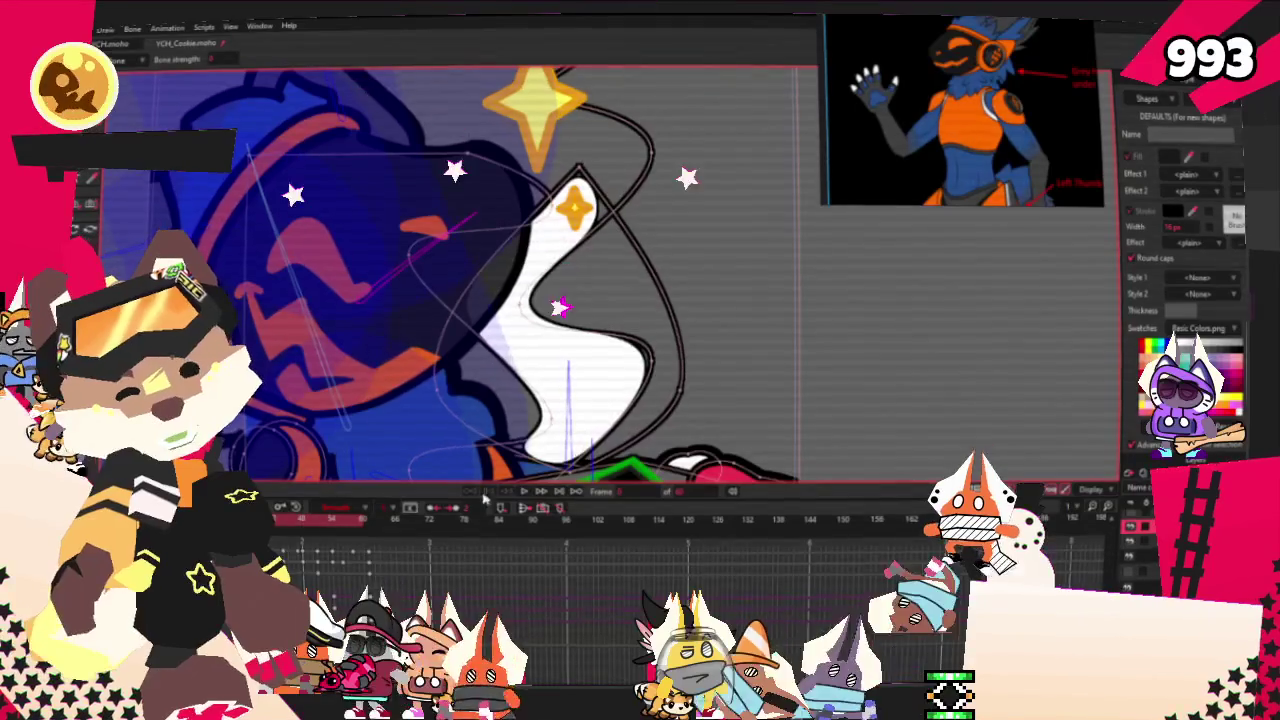
{"action": "key", "text": "z"}
{"action": "scroll", "coordinate": [540, 377], "scroll_direction": "down", "scroll_amount": 3}
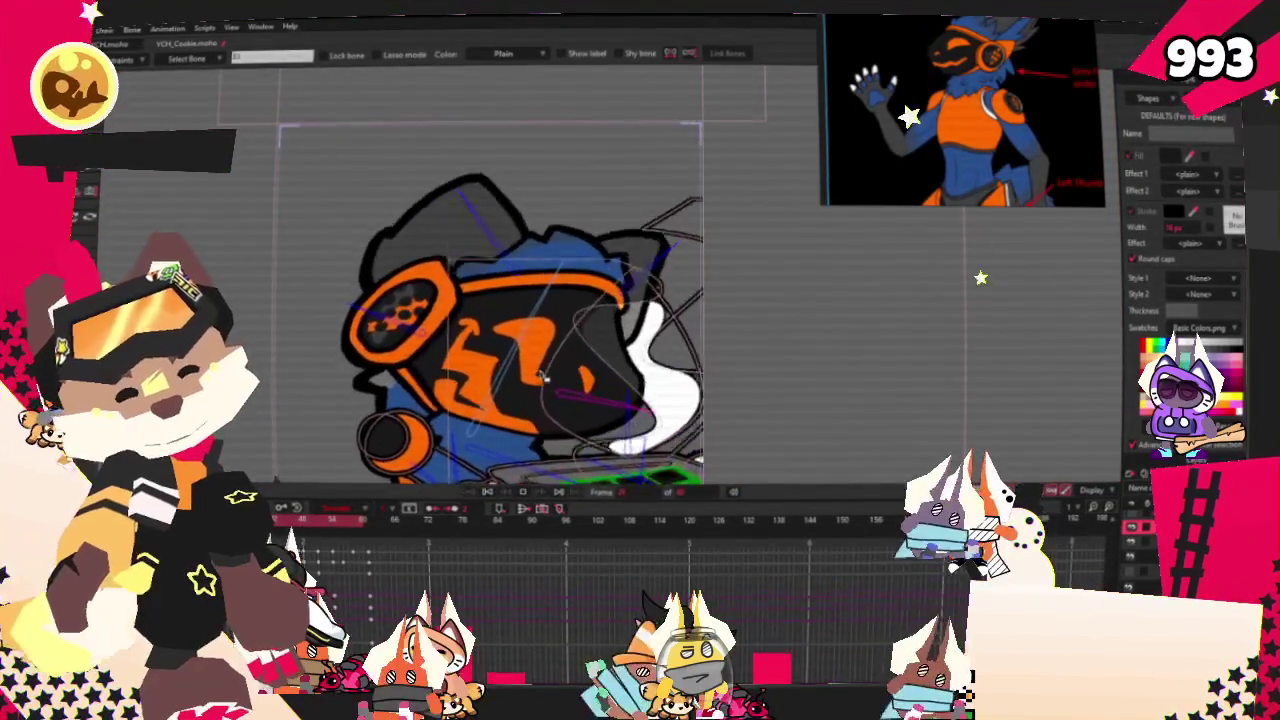
{"action": "scroll", "coordinate": [565, 370], "scroll_direction": "up", "scroll_amount": 2}
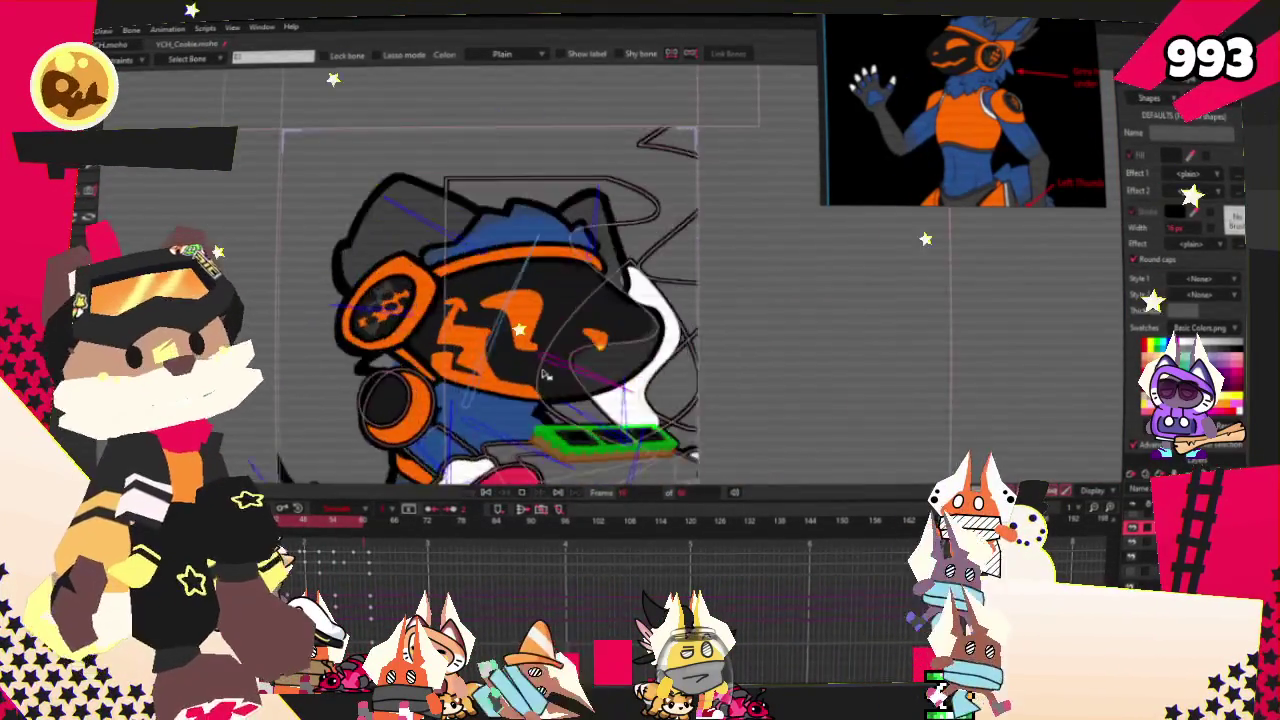
{"action": "scroll", "coordinate": [543, 373], "scroll_direction": "down", "scroll_amount": 1}
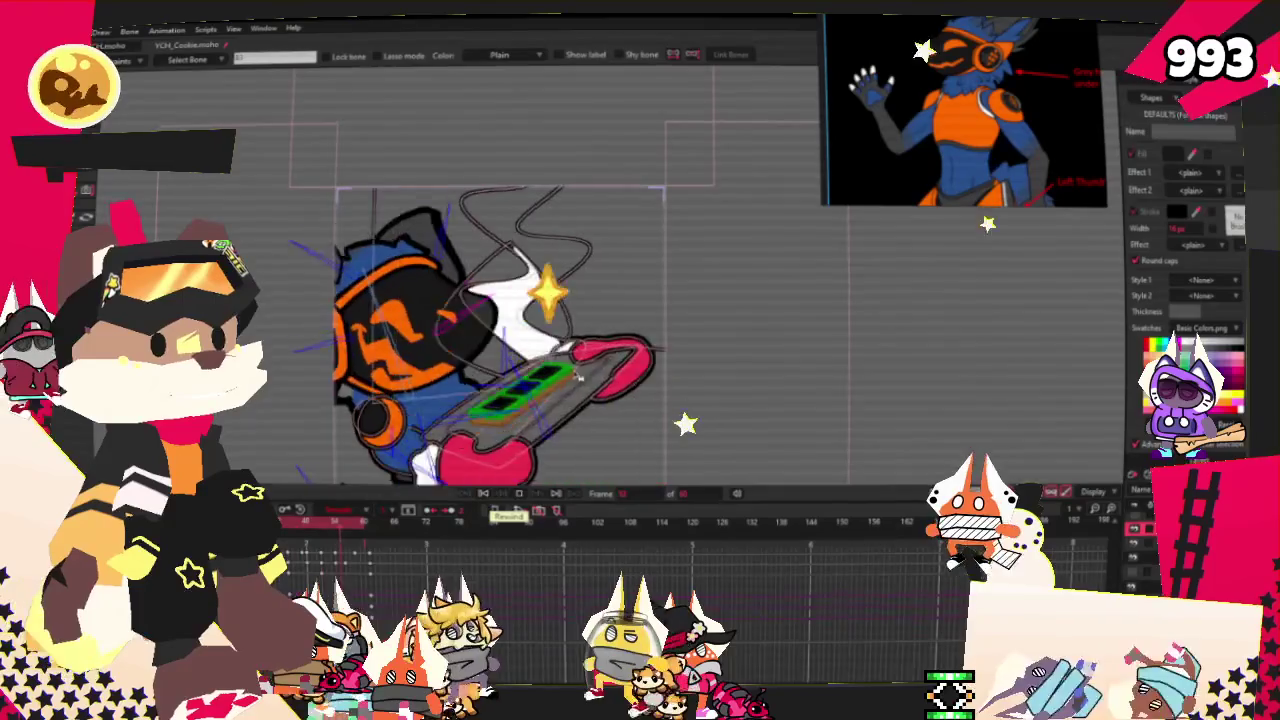
{"action": "scroll", "coordinate": [532, 400], "scroll_direction": "up", "scroll_amount": 1}
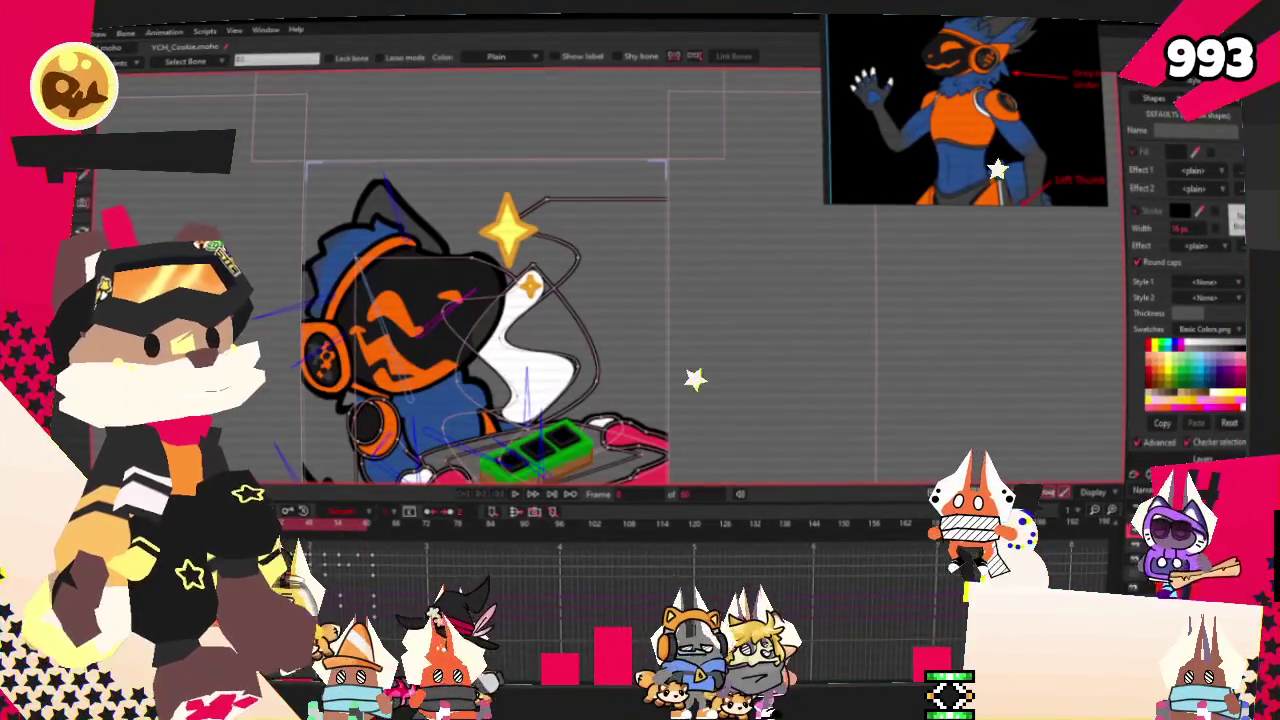
{"action": "key", "text": "n"}
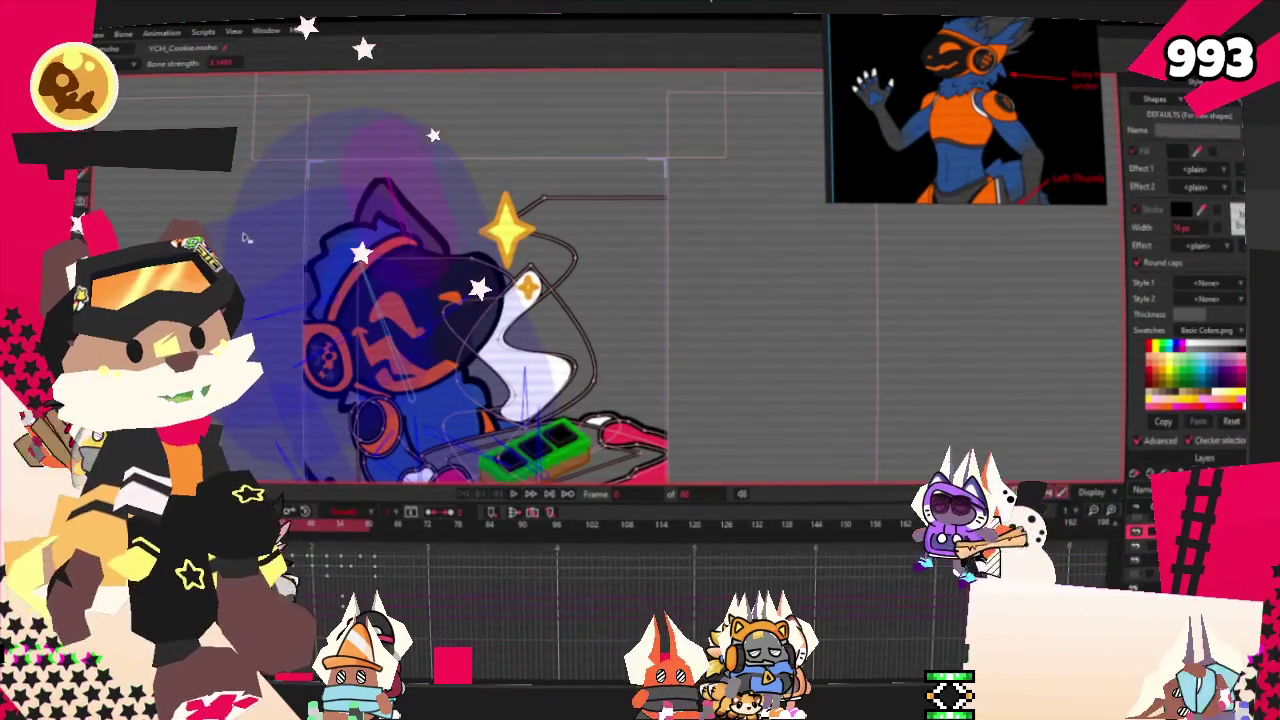
{"action": "left_click", "coordinate": [512, 494]}
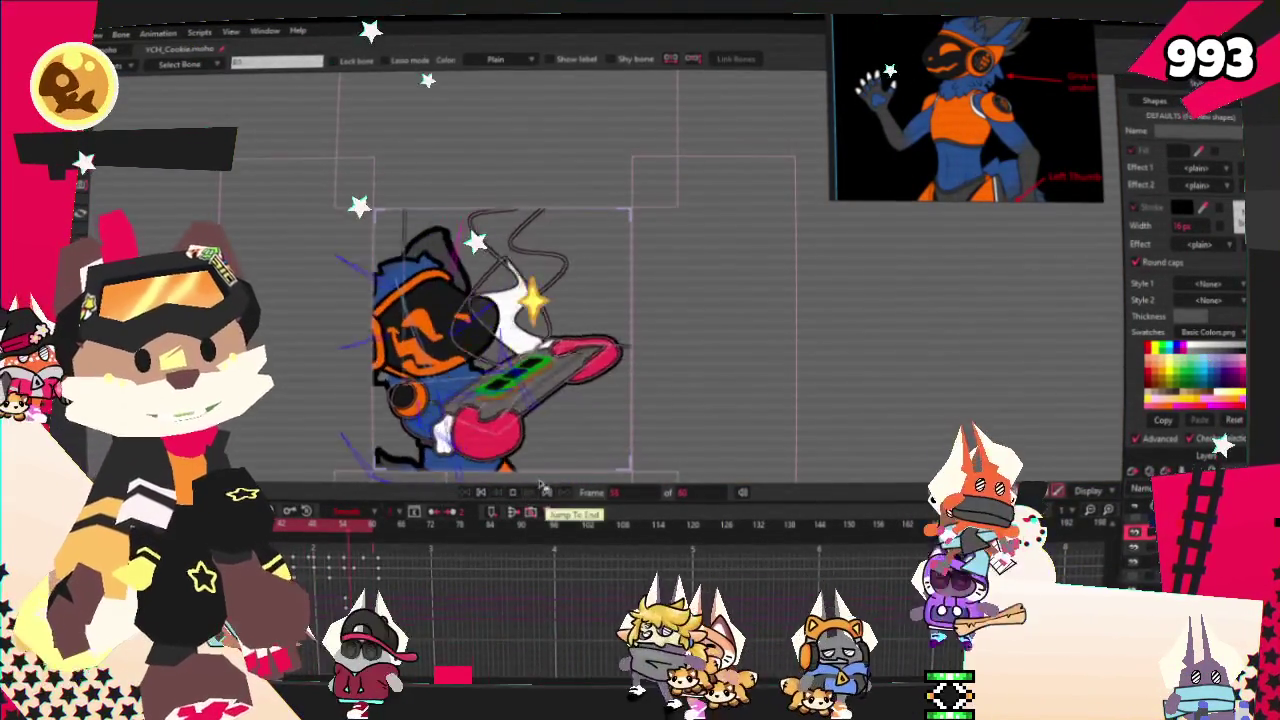
- Stop the preview at frame 0, then open and dismiss the File menu
{"action": "left_click", "coordinate": [482, 493]}
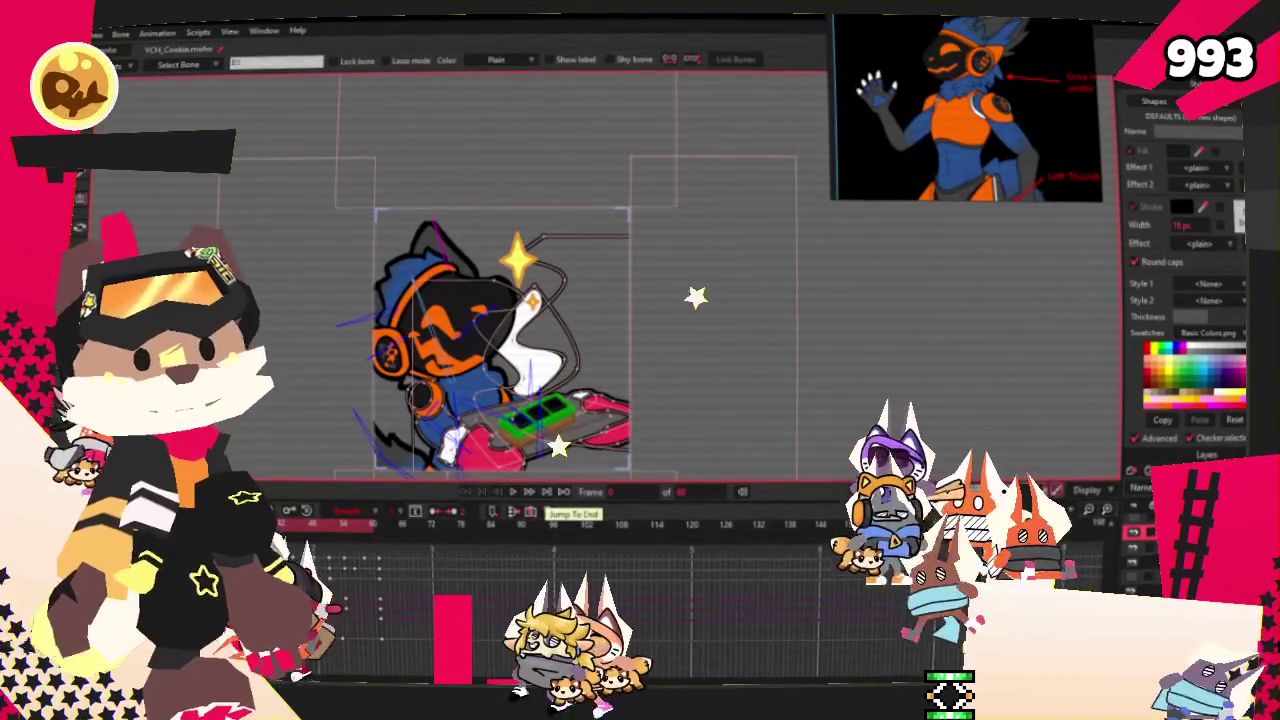
{"action": "key", "text": "alt+f"}
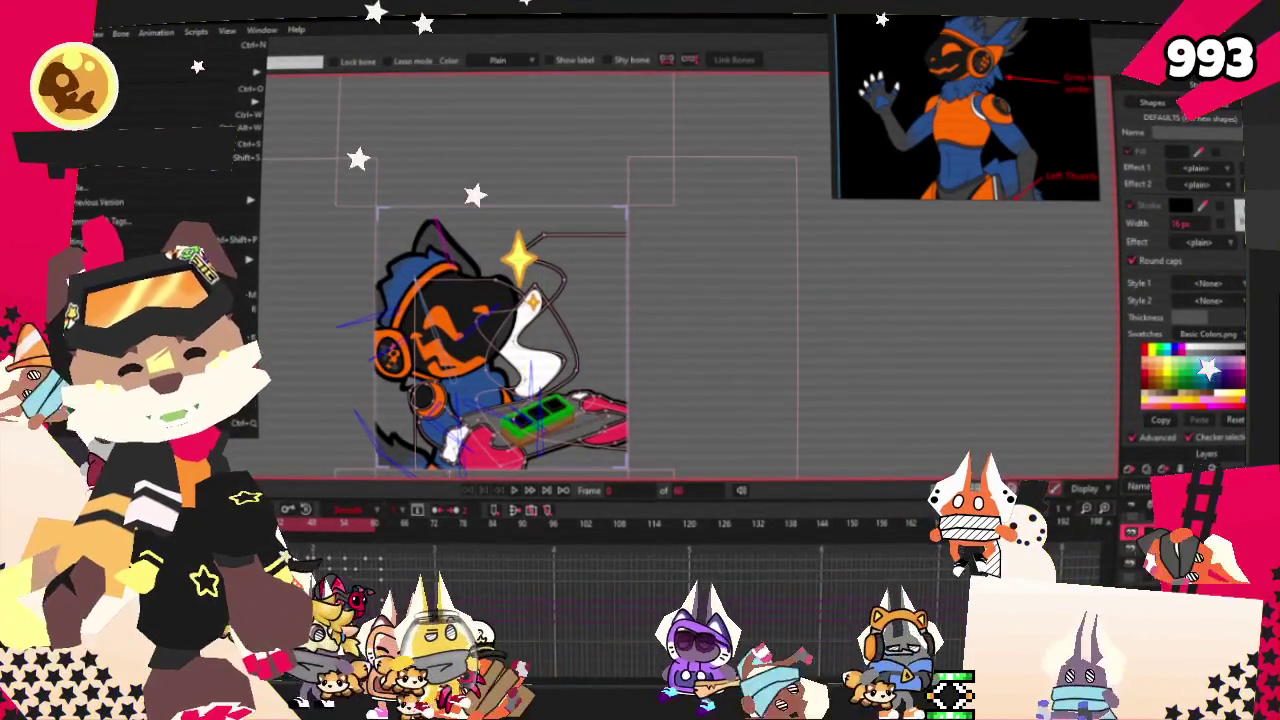
{"action": "key", "text": "Escape"}
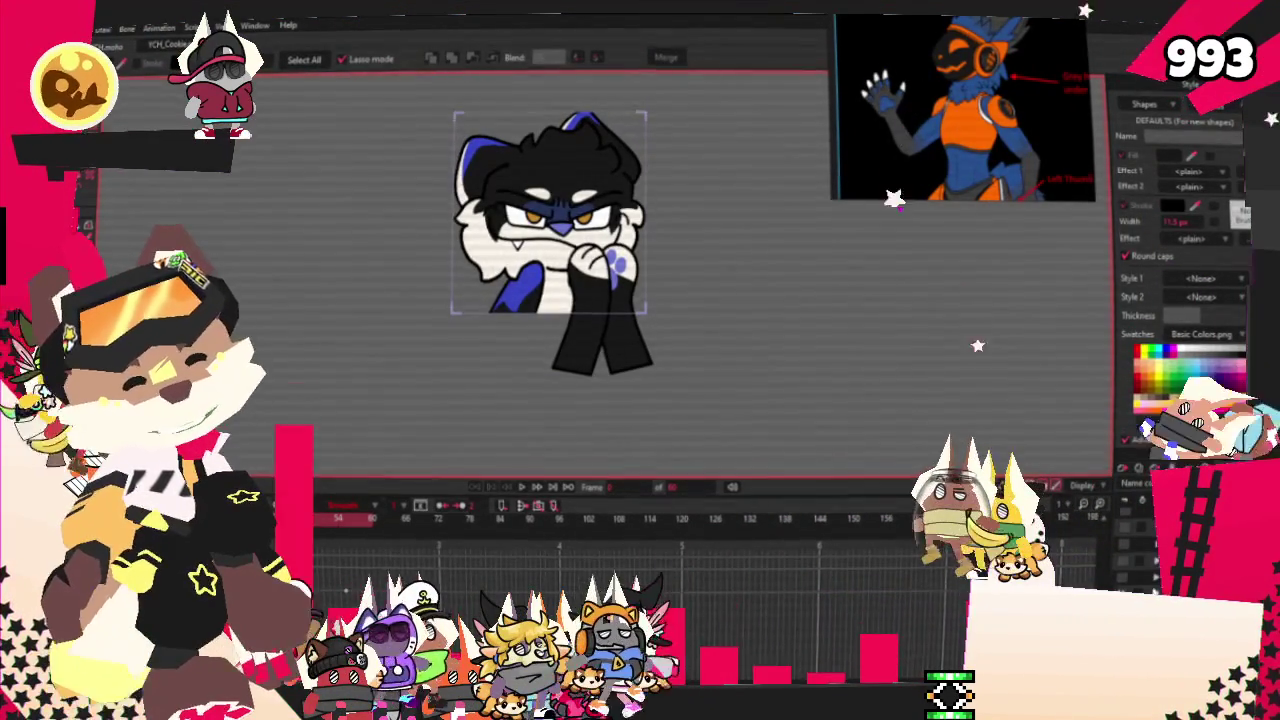
- Open the head layer's Image settings to set a new source image
{"action": "key", "text": "0"}
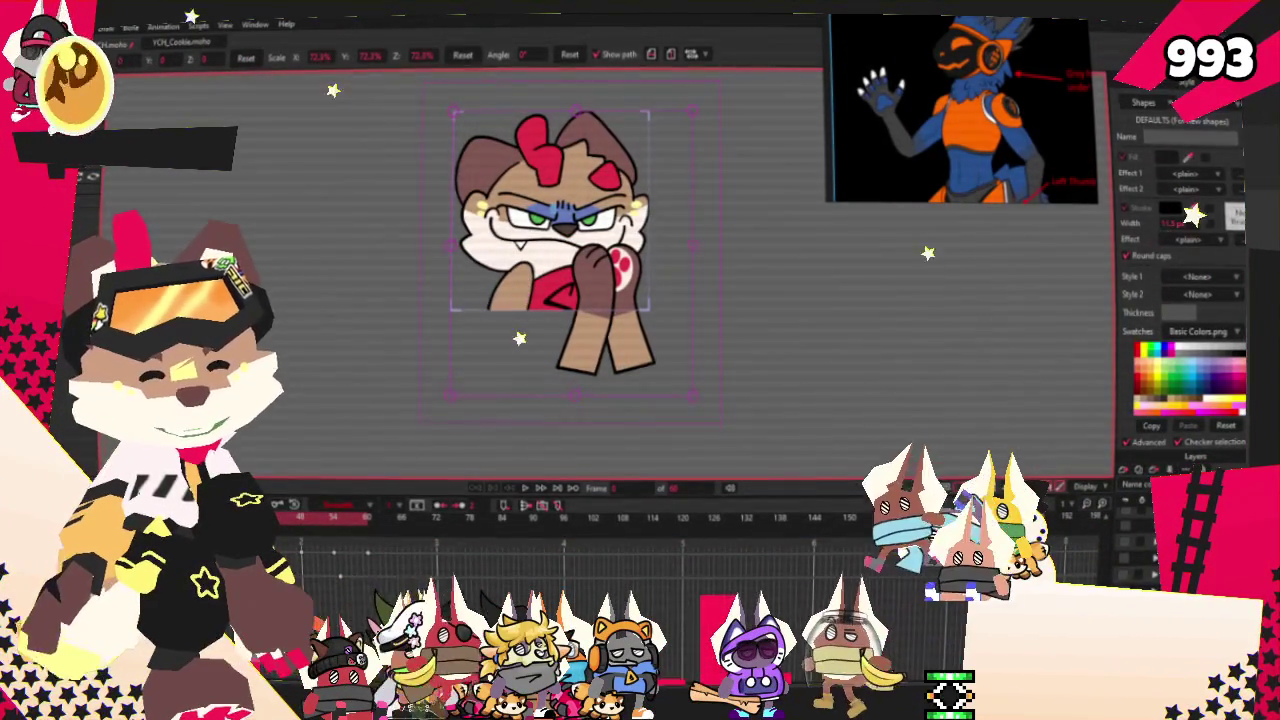
{"action": "double_click", "coordinate": [1180, 505]}
{"action": "left_click", "coordinate": [969, 225]}
{"action": "left_click", "coordinate": [900, 266]}
- Load the character PNG from the Ych_Plot/PlottingCharacters folder
{"action": "left_click", "coordinate": [912, 169]}
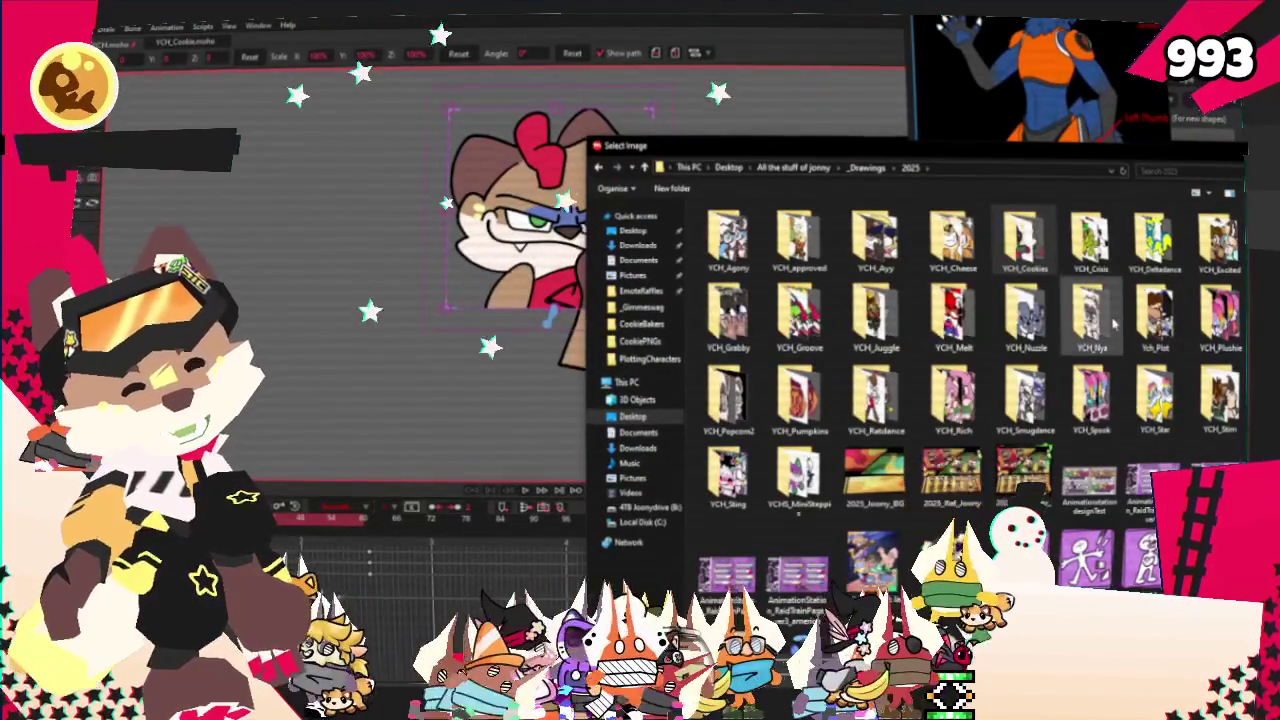
{"action": "double_click", "coordinate": [1153, 315]}
{"action": "left_click_drag", "start_coordinate": [783, 157], "coordinate": [621, 112]}
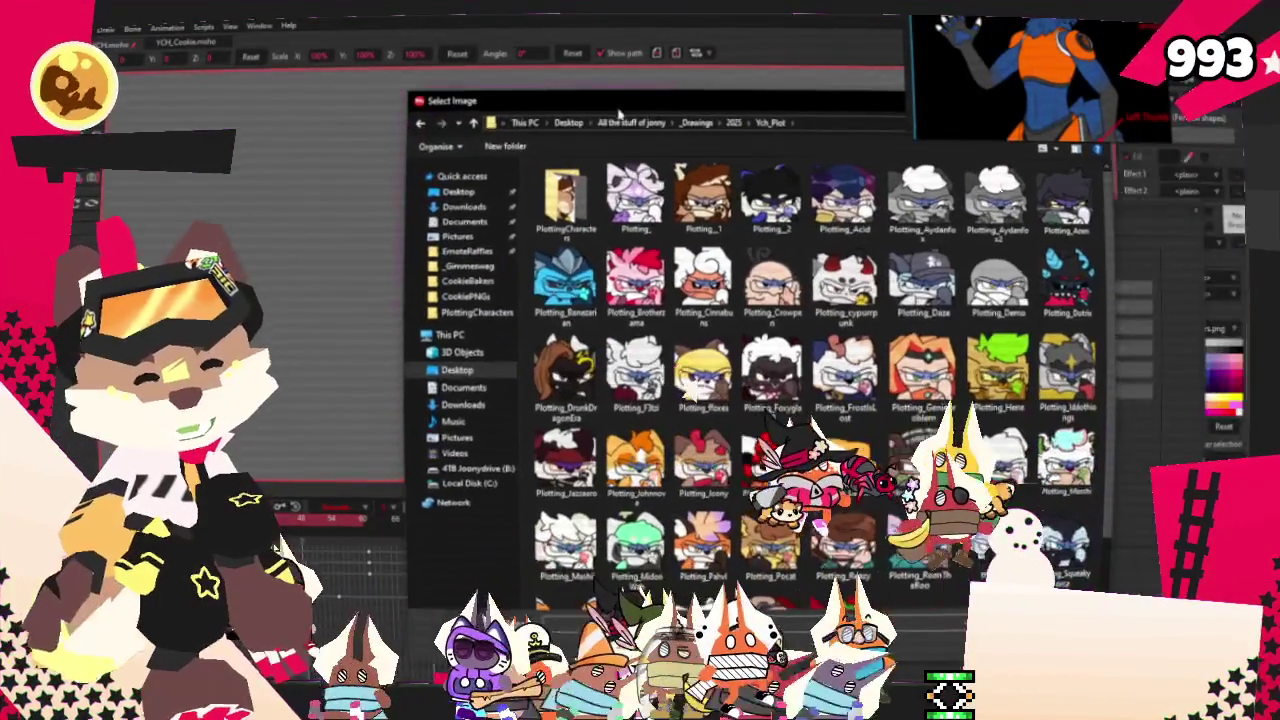
{"action": "scroll", "coordinate": [845, 305], "scroll_direction": "down", "scroll_amount": 1}
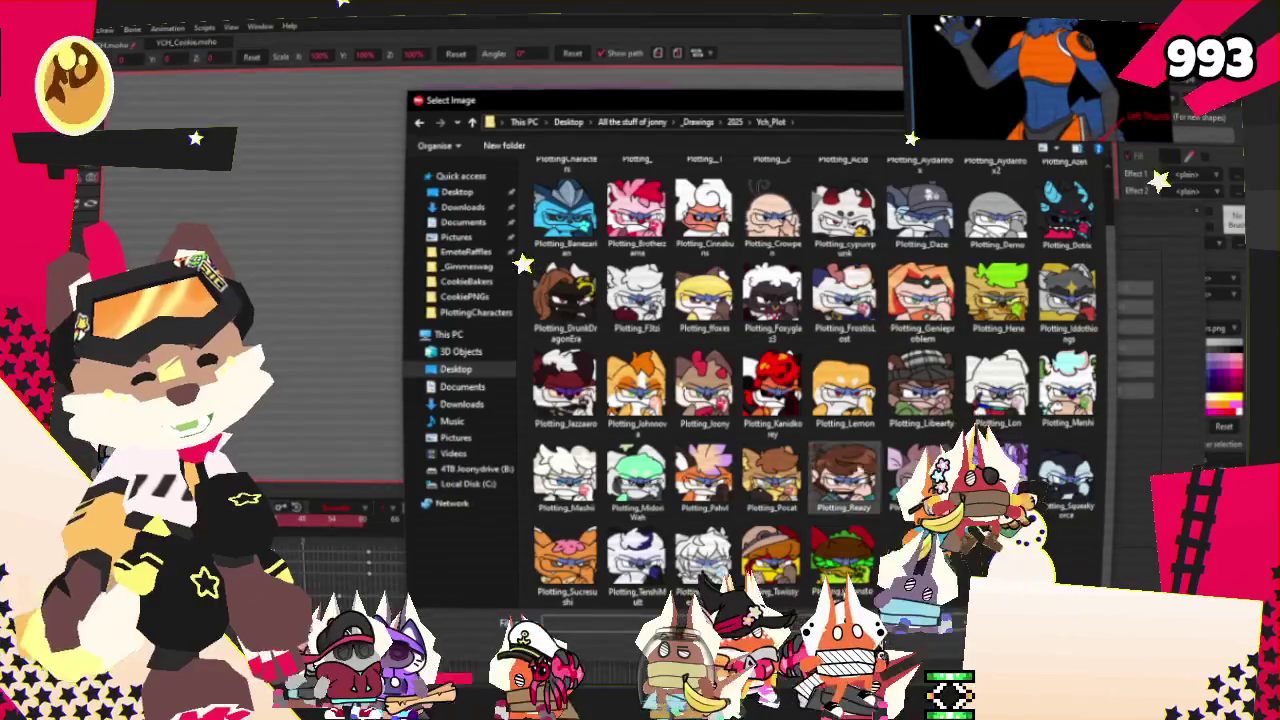
{"action": "scroll", "coordinate": [770, 290], "scroll_direction": "up", "scroll_amount": 1}
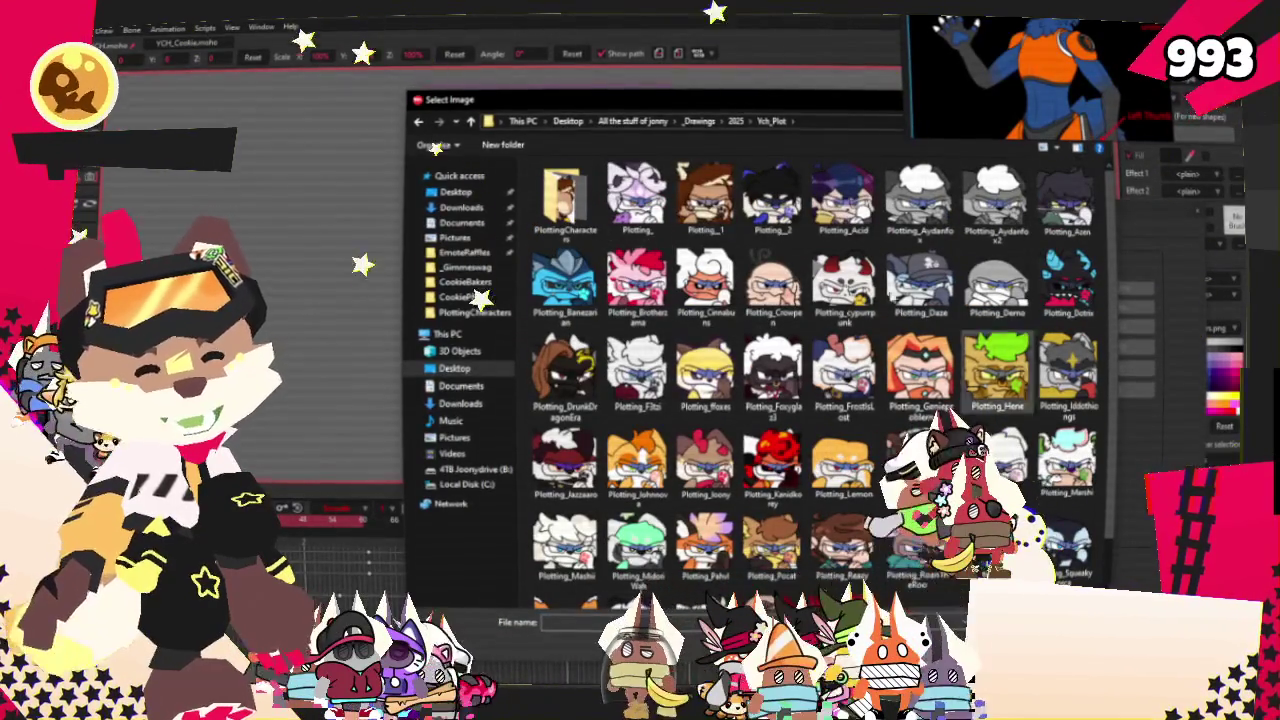
{"action": "double_click", "coordinate": [565, 200]}
{"action": "scroll", "coordinate": [918, 340], "scroll_direction": "down", "scroll_amount": 5}
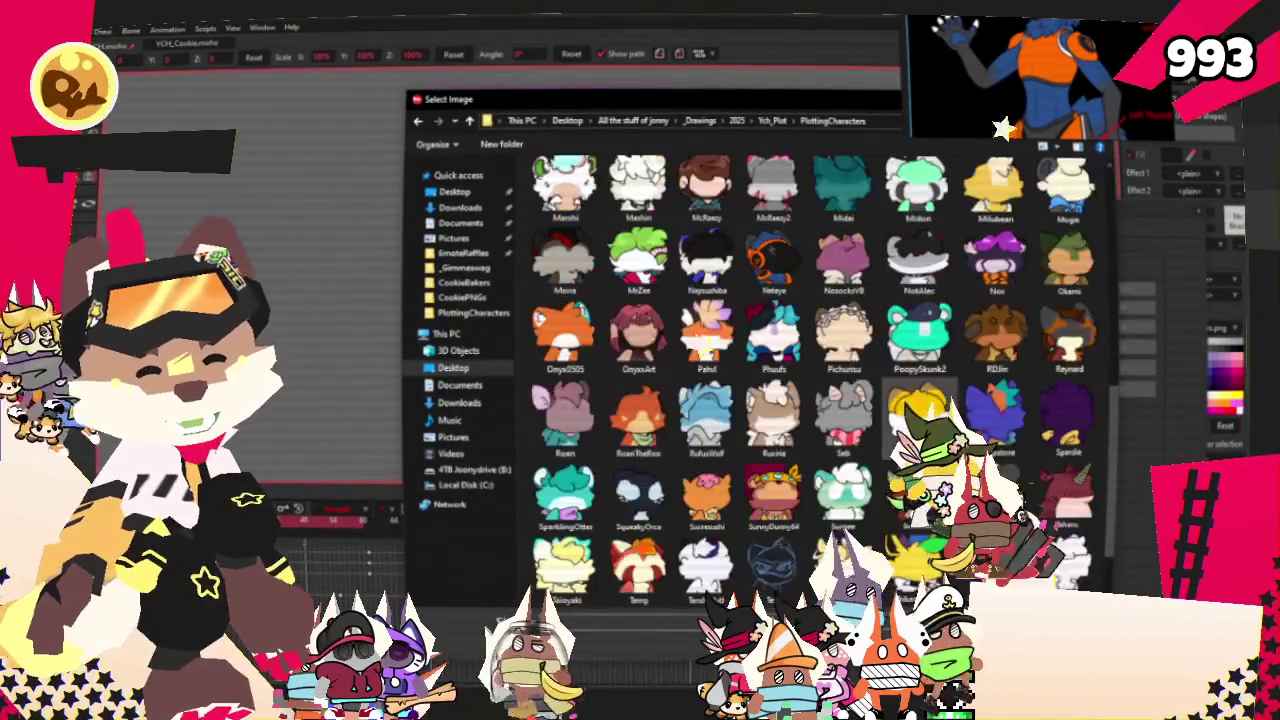
{"action": "scroll", "coordinate": [815, 456], "scroll_direction": "down", "scroll_amount": 1}
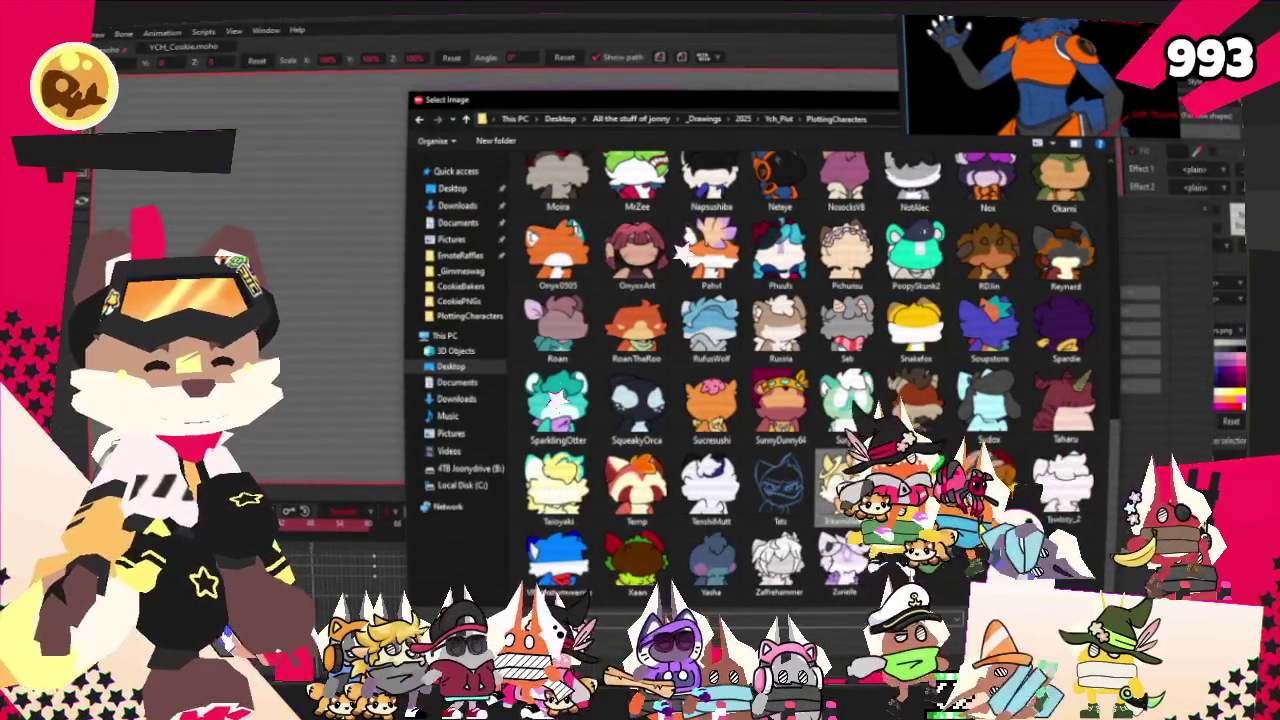
{"action": "key", "text": "Return"}
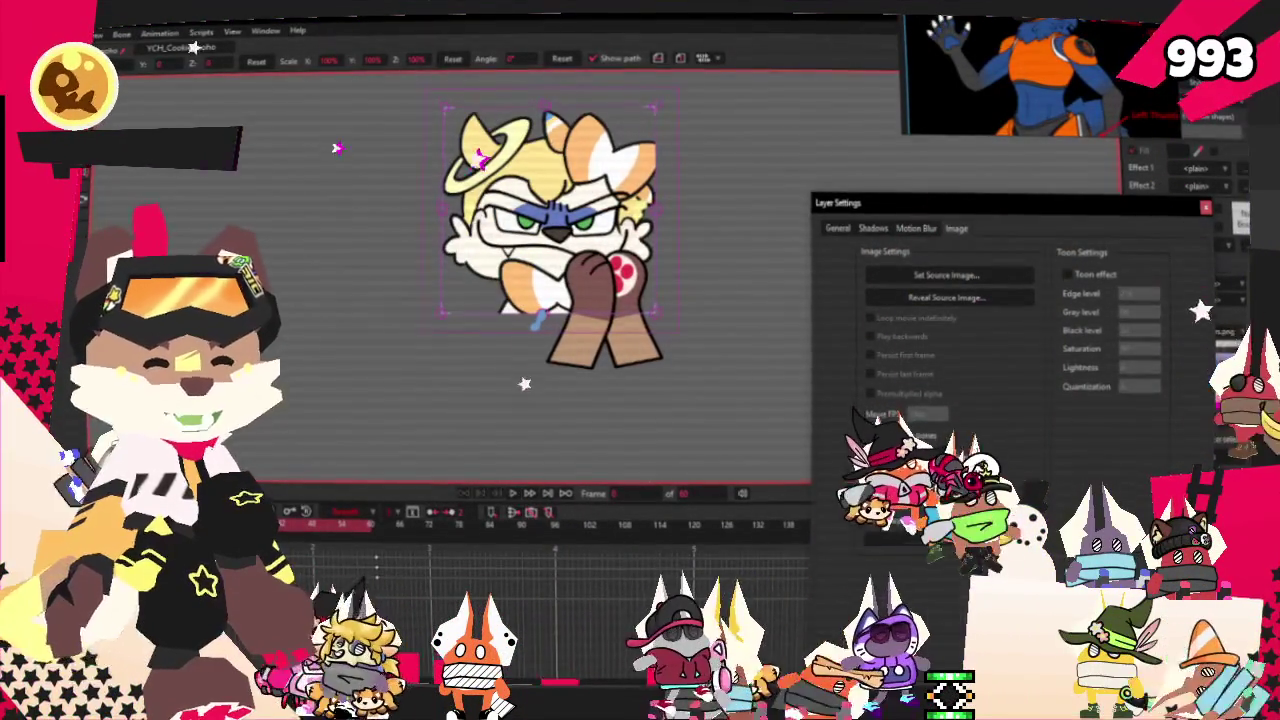
- Close Layer Settings, clear the old reference, and drop in the blonde character's reference picture
{"action": "key", "text": "Return"}
{"action": "right_click", "coordinate": [1020, 304]}
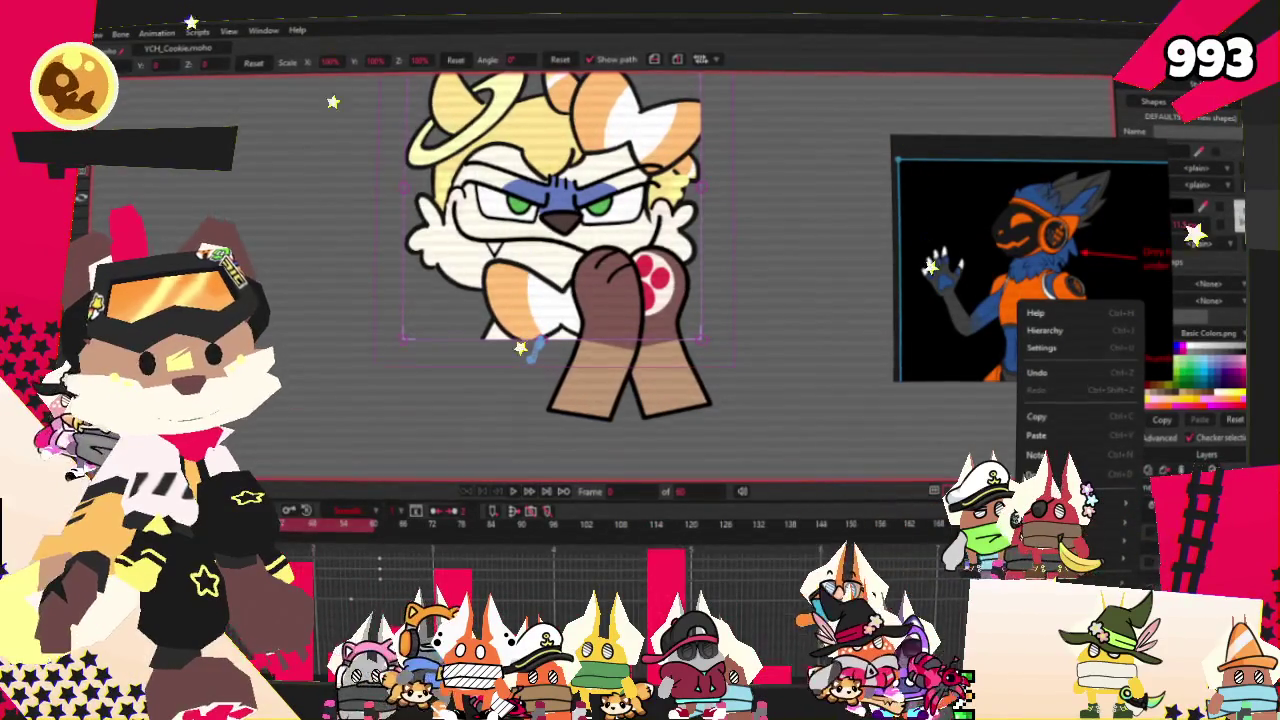
{"action": "key", "text": "Escape"}
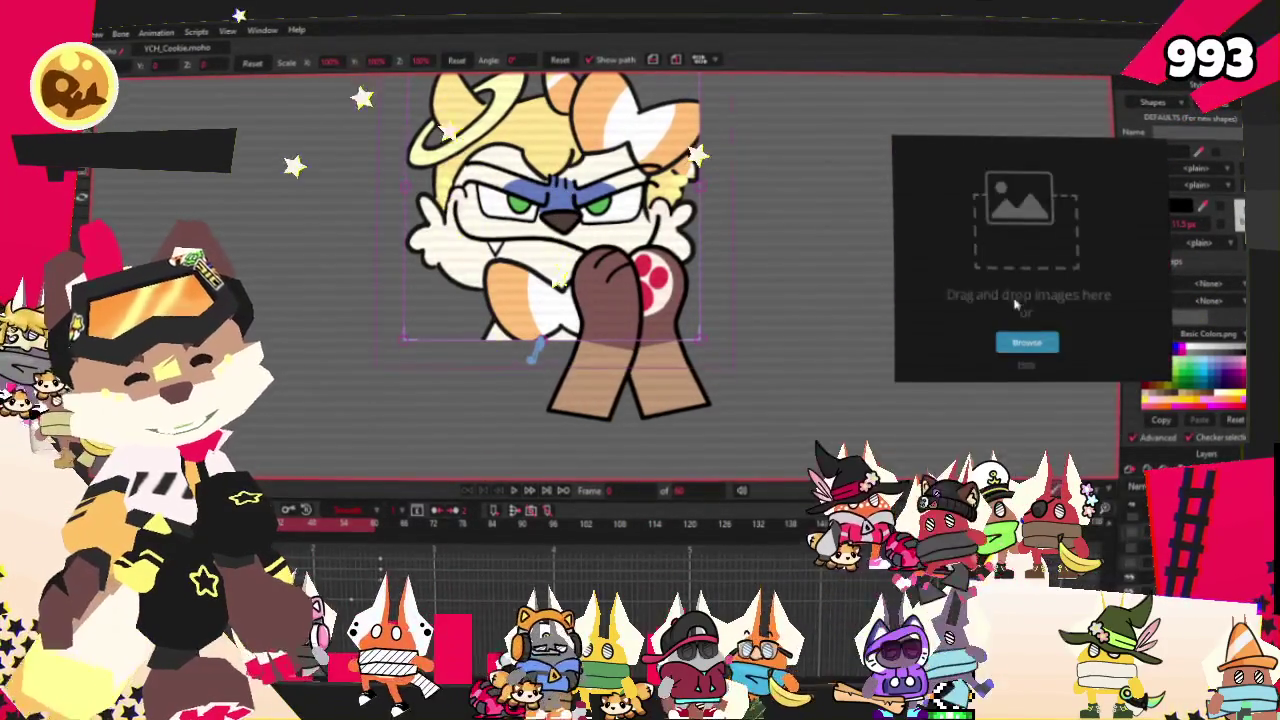
{"action": "scroll", "coordinate": [555, 240], "scroll_direction": "down", "scroll_amount": 2}
{"action": "scroll", "coordinate": [524, 245], "scroll_direction": "up", "scroll_amount": 2}
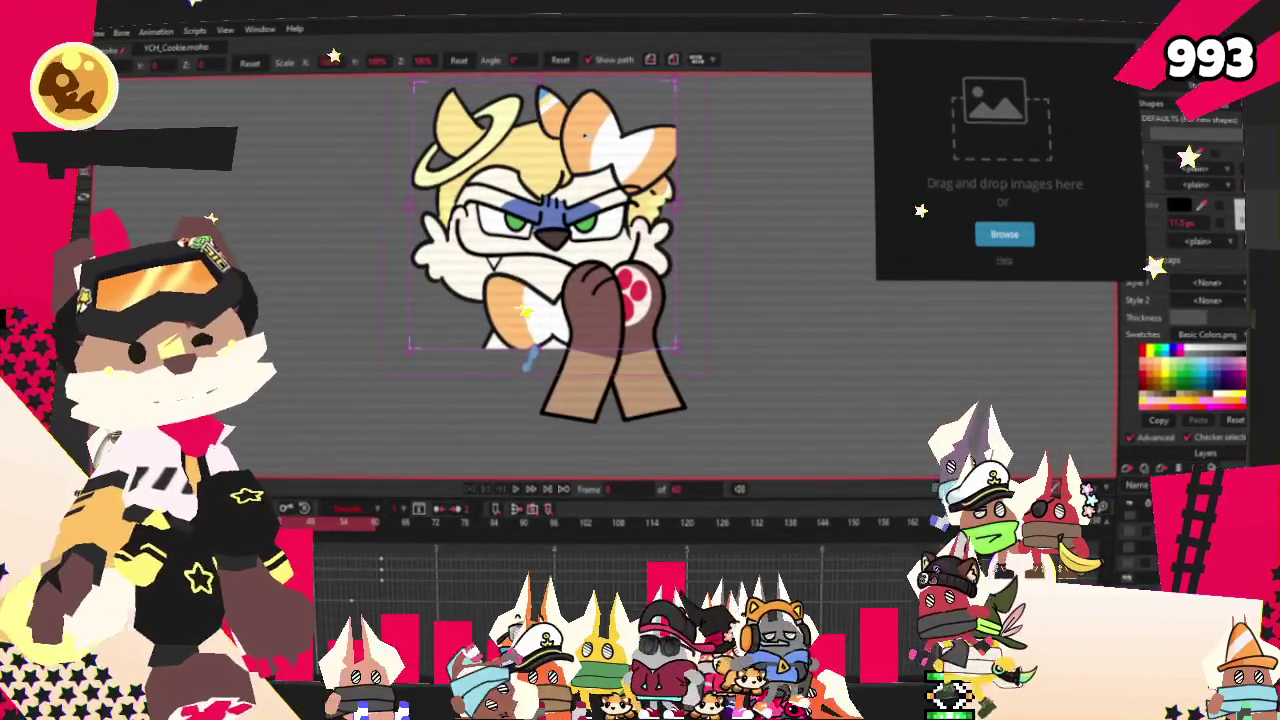
{"action": "scroll", "coordinate": [673, 100], "scroll_direction": "down", "scroll_amount": 1}
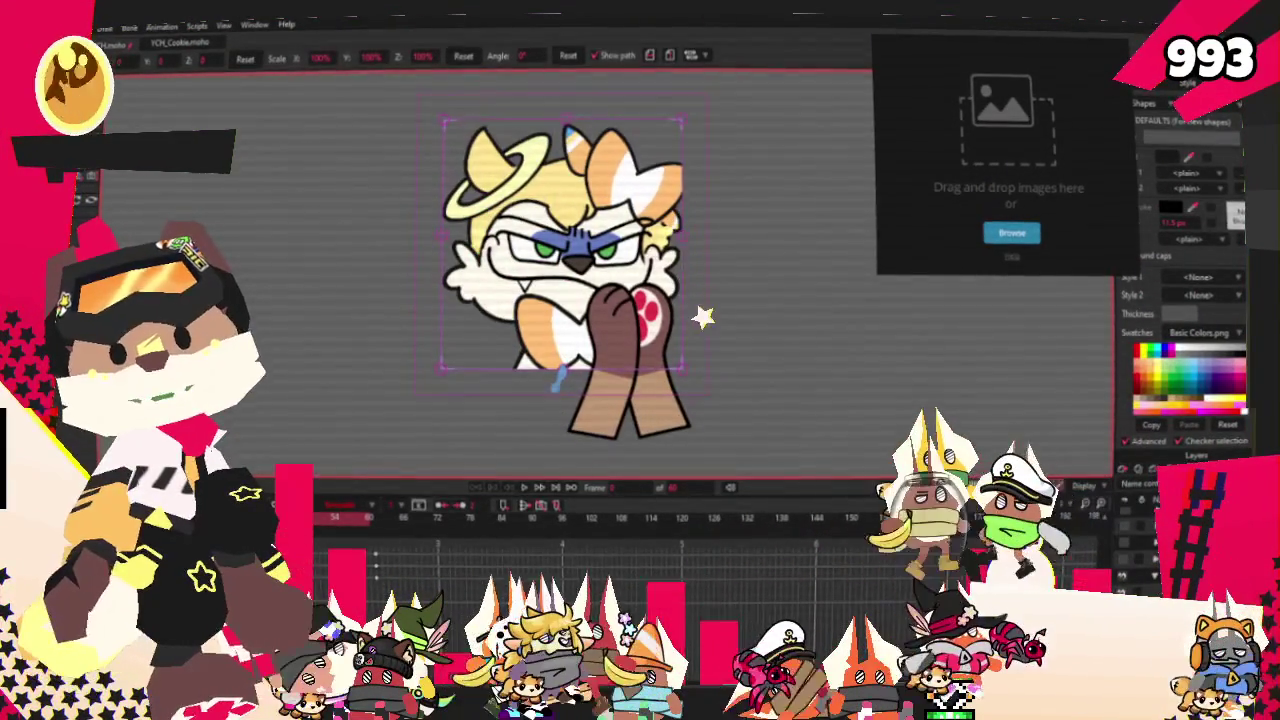
{"action": "left_click_drag", "start_coordinate": [990, 140], "coordinate": [990, 142]}
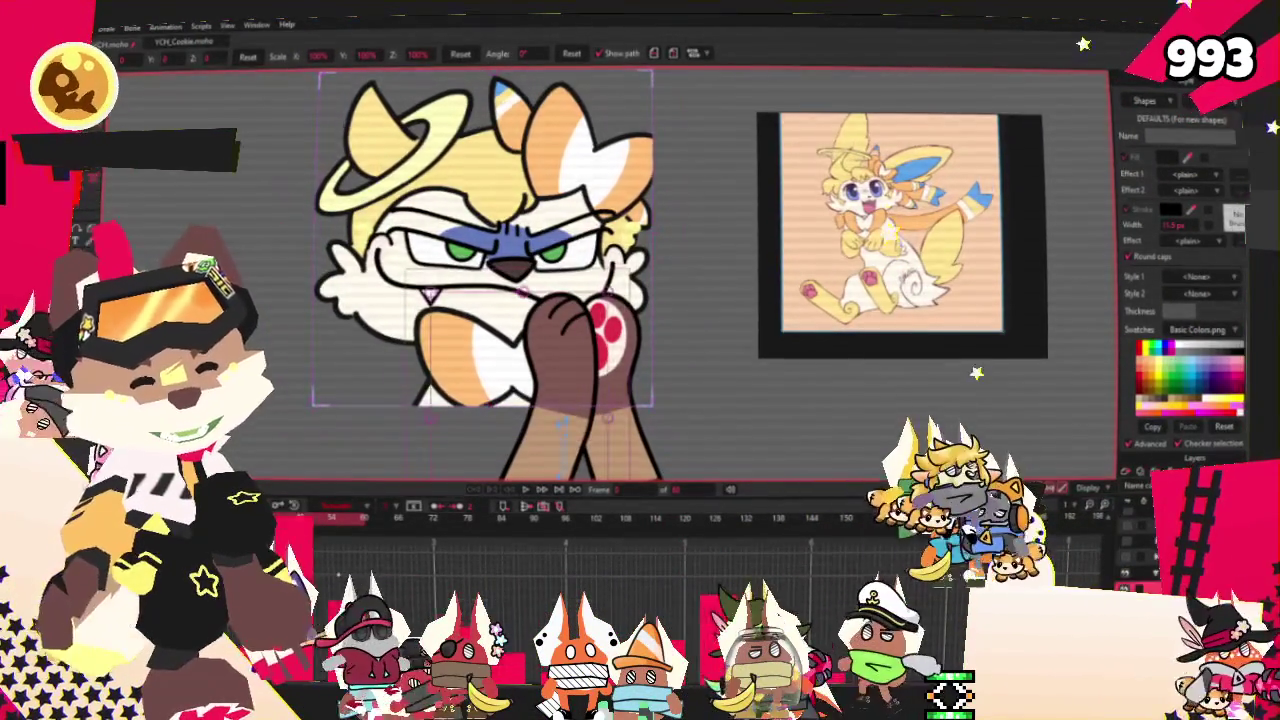
- Select the brown paw's fill shape with Select Shape
{"action": "key", "text": "q"}
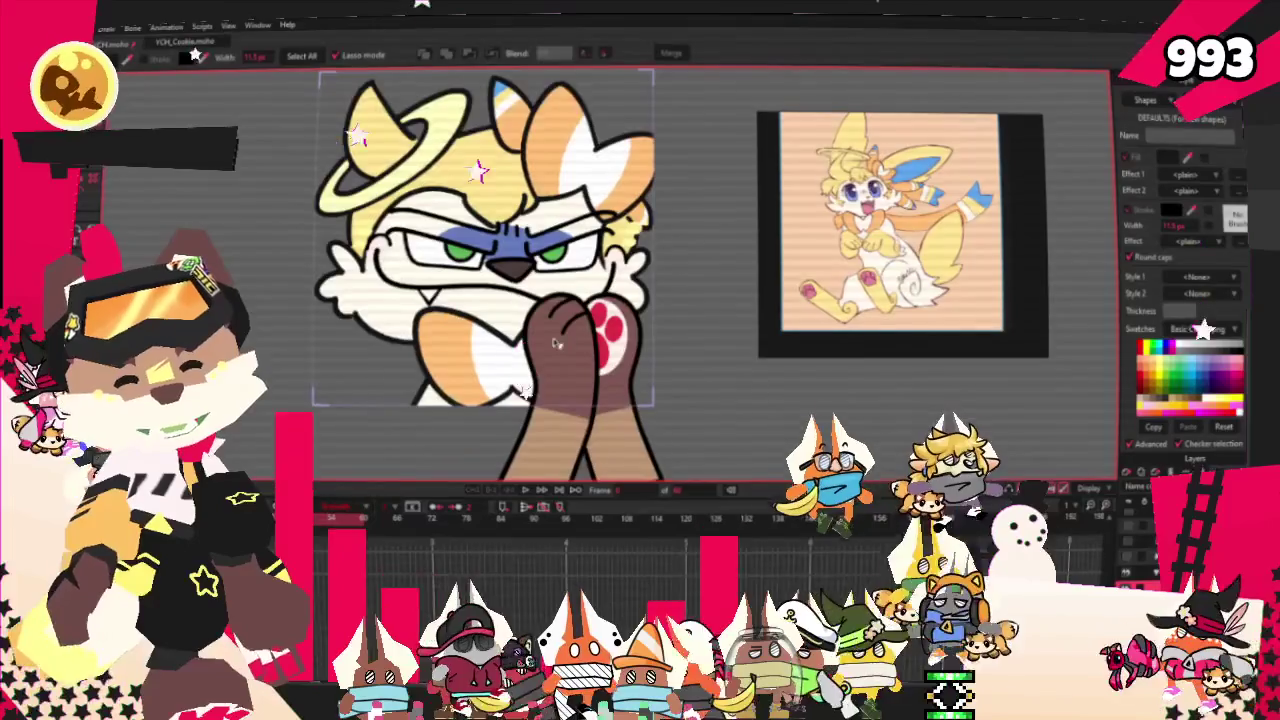
{"action": "scroll", "coordinate": [520, 300], "scroll_direction": "up", "scroll_amount": 3}
{"action": "left_click", "coordinate": [540, 400]}
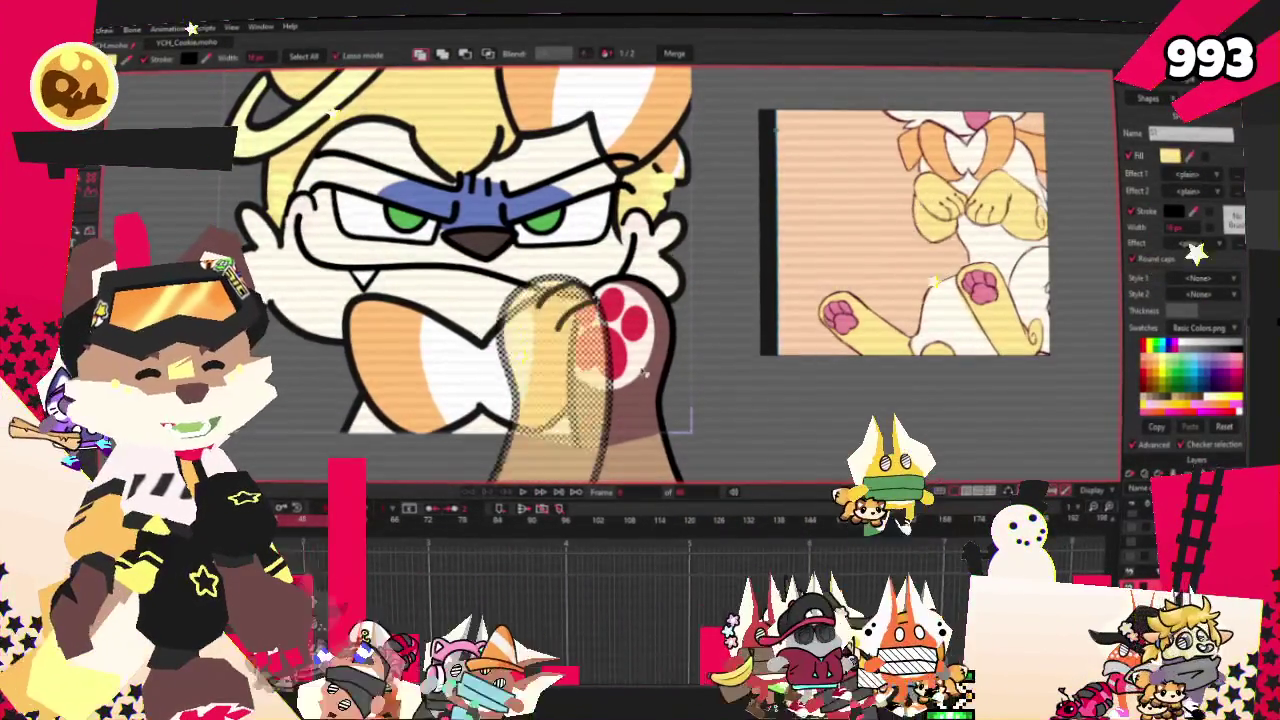
{"action": "scroll", "coordinate": [500, 400], "scroll_direction": "down", "scroll_amount": 3}
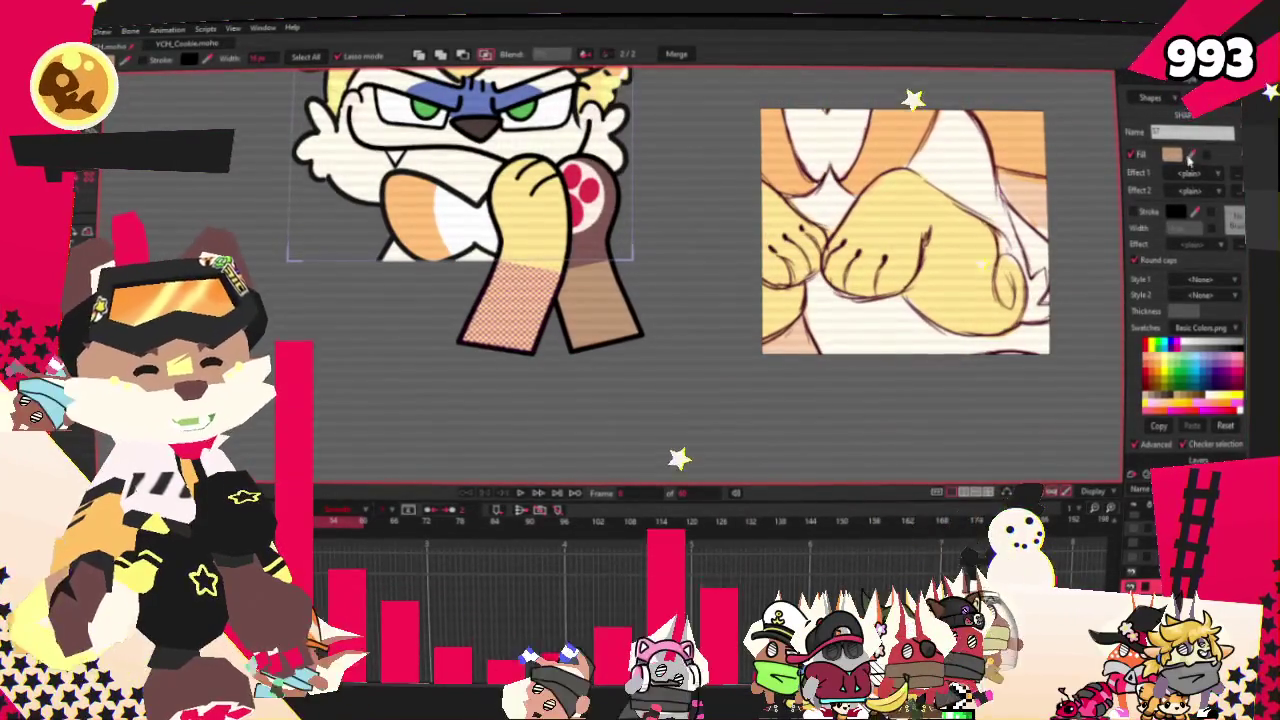
{"action": "left_click", "coordinate": [600, 305]}
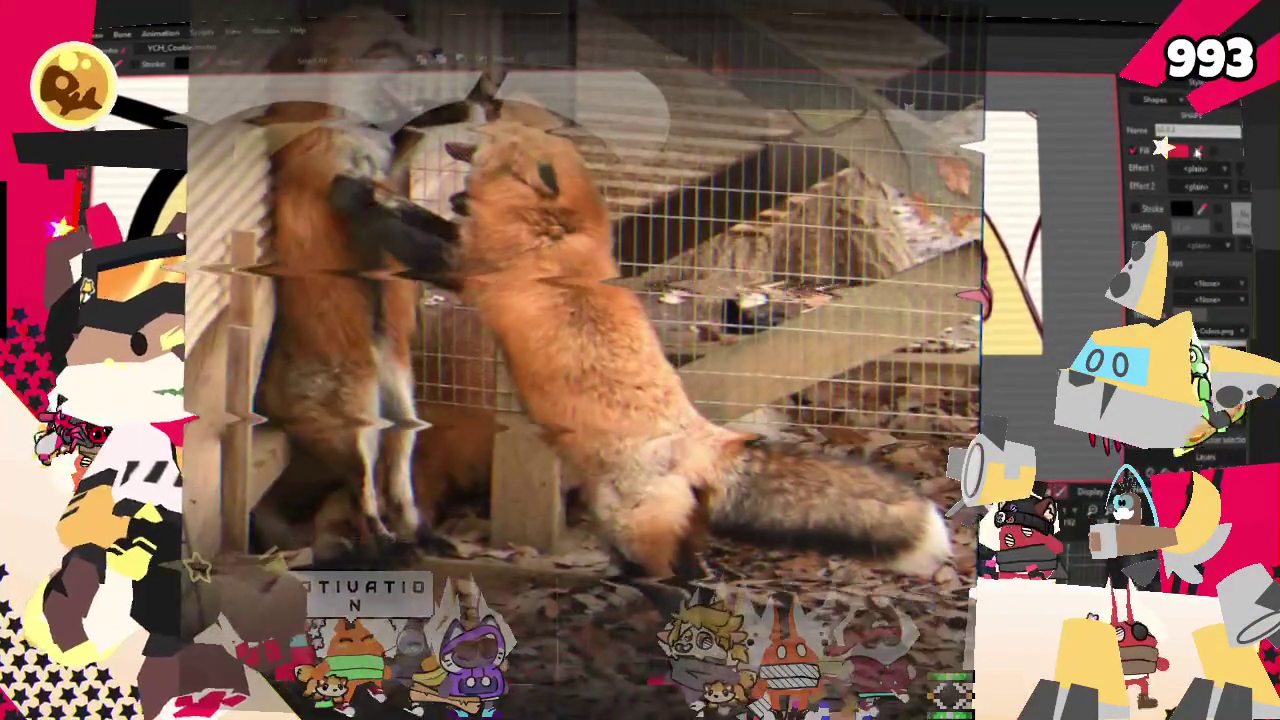
- Pick soft pink as the fill colour, then switch to another tool
{"action": "left_click", "coordinate": [1185, 150]}
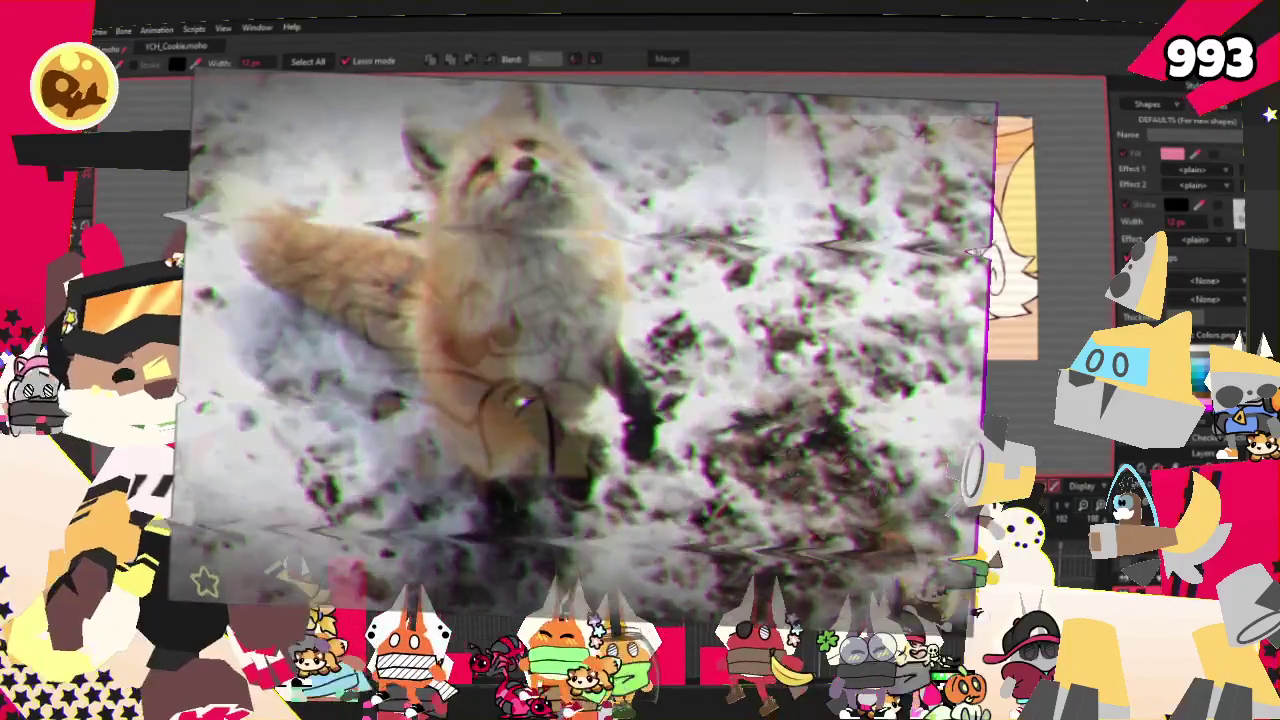
{"action": "key", "text": "u"}
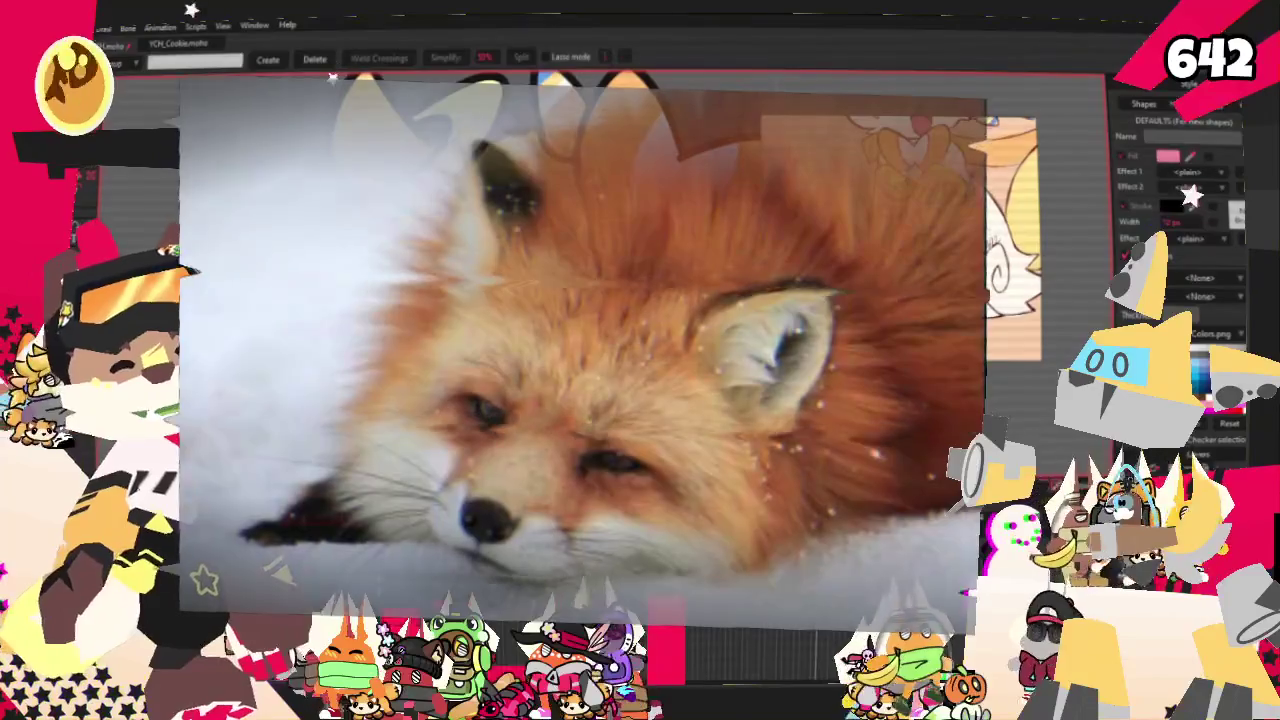
{"action": "left_click", "coordinate": [106, 197]}
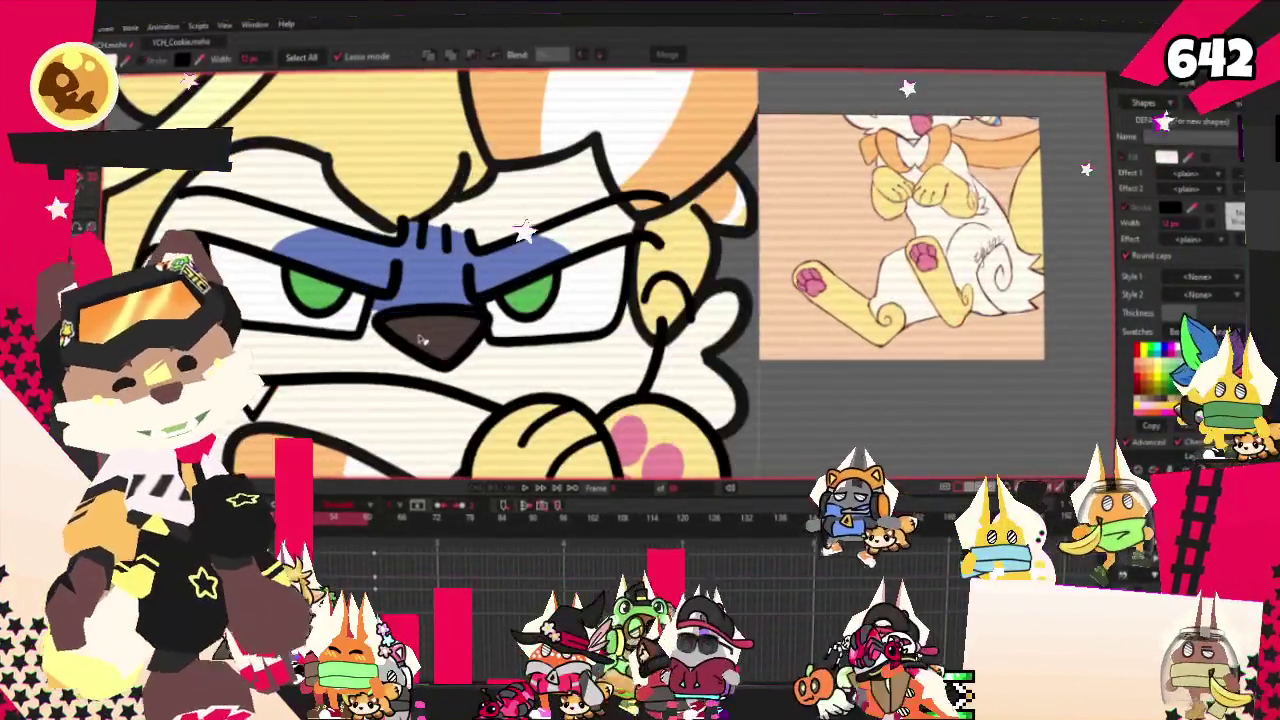
- Recolour the character's brown nose fill to peach
{"action": "left_click", "coordinate": [421, 340]}
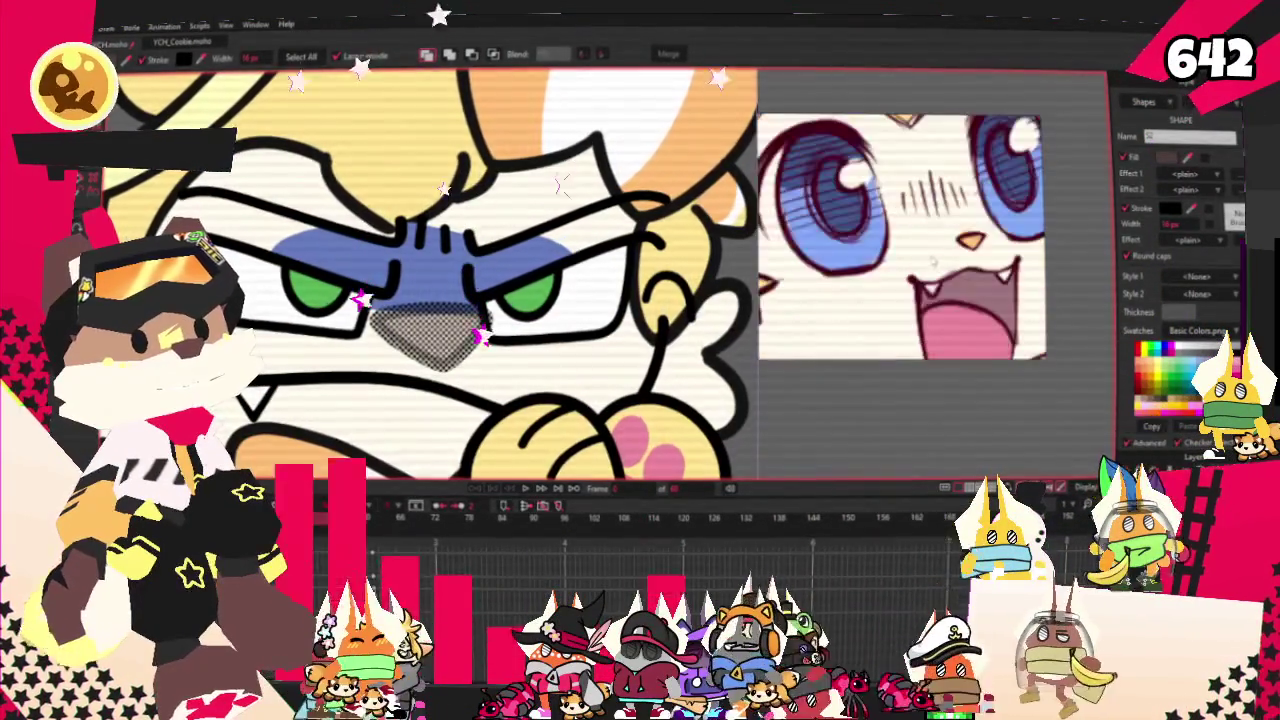
{"action": "scroll", "coordinate": [461, 370], "scroll_direction": "up", "scroll_amount": 1}
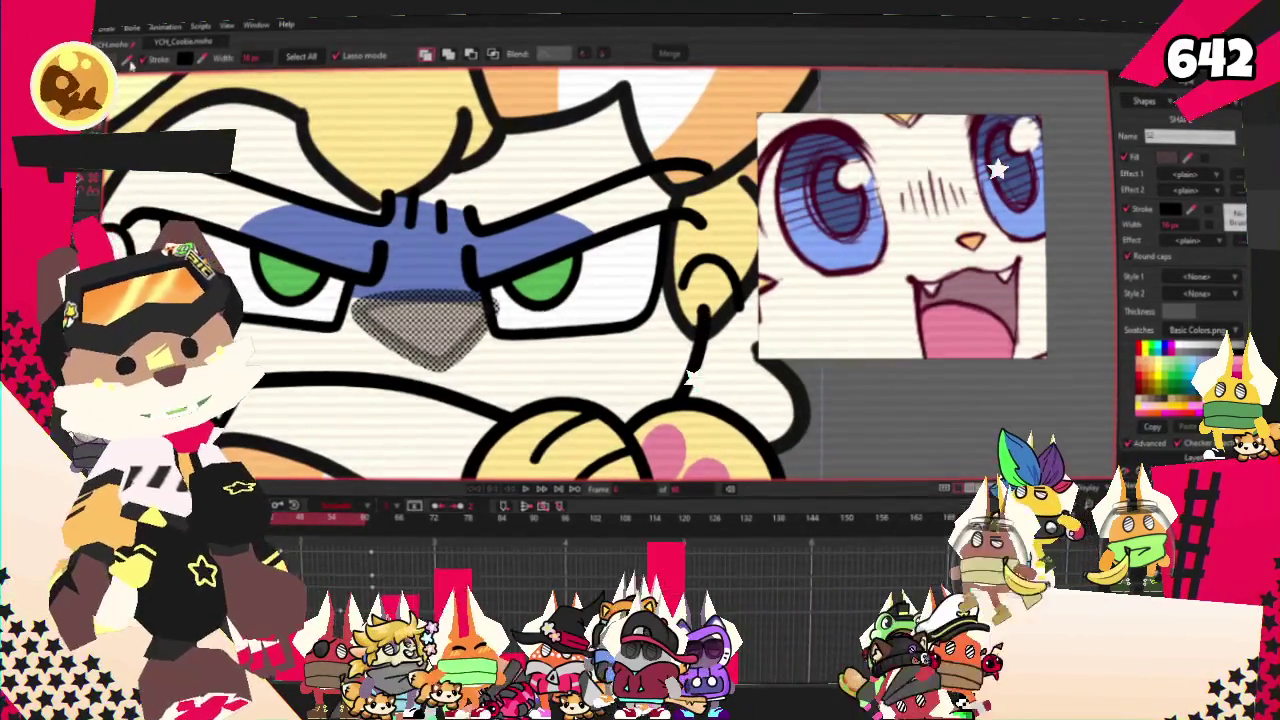
{"action": "left_click", "coordinate": [981, 253]}
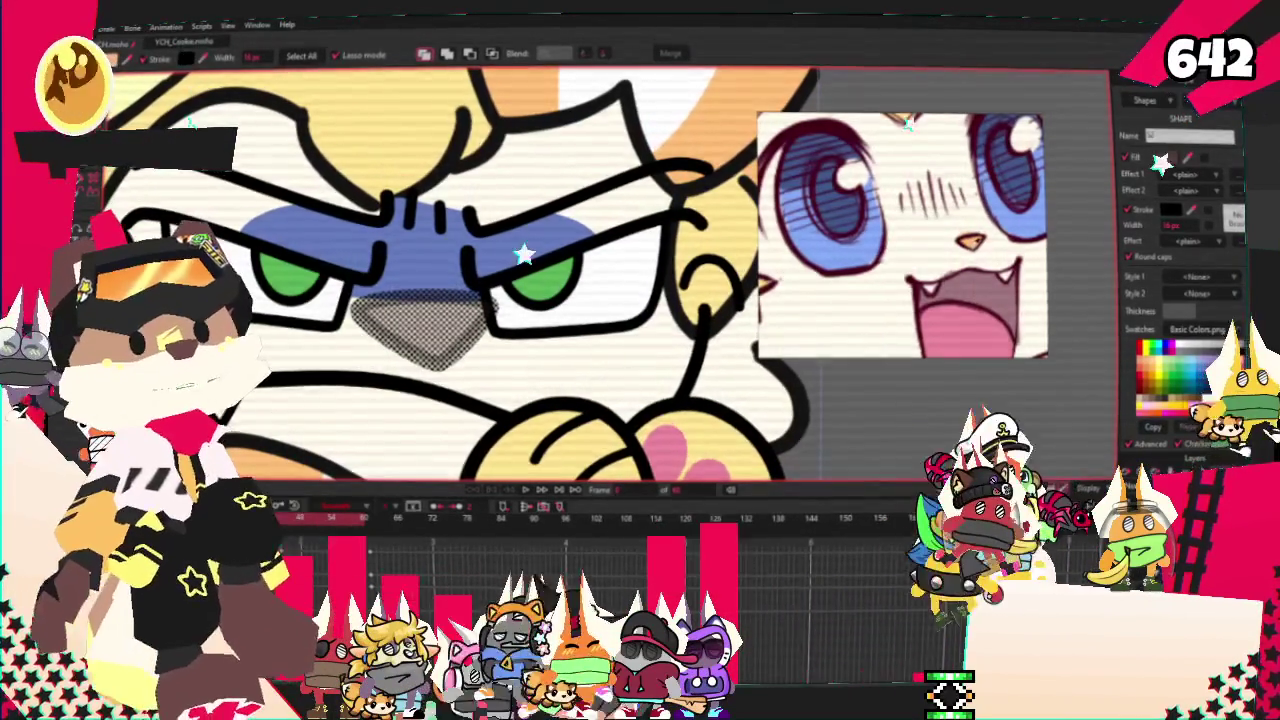
{"action": "key", "text": "t"}
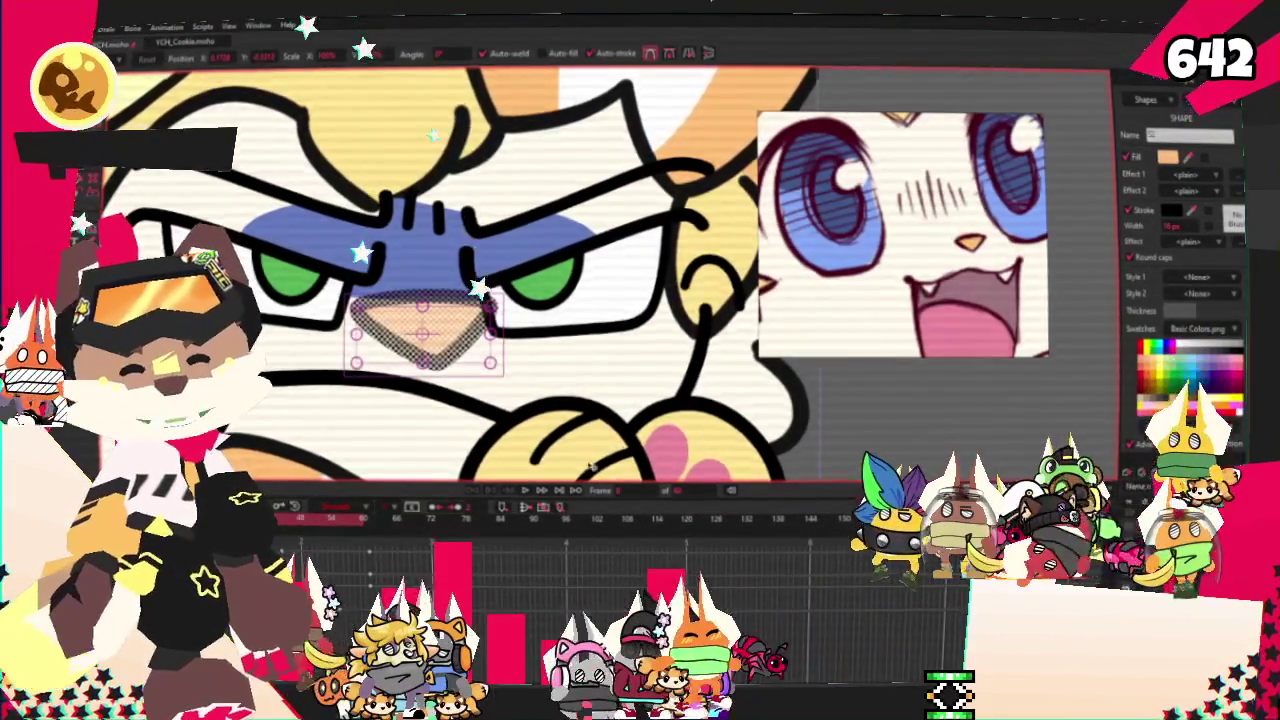
{"action": "scroll", "coordinate": [370, 318], "scroll_direction": "up", "scroll_amount": 1}
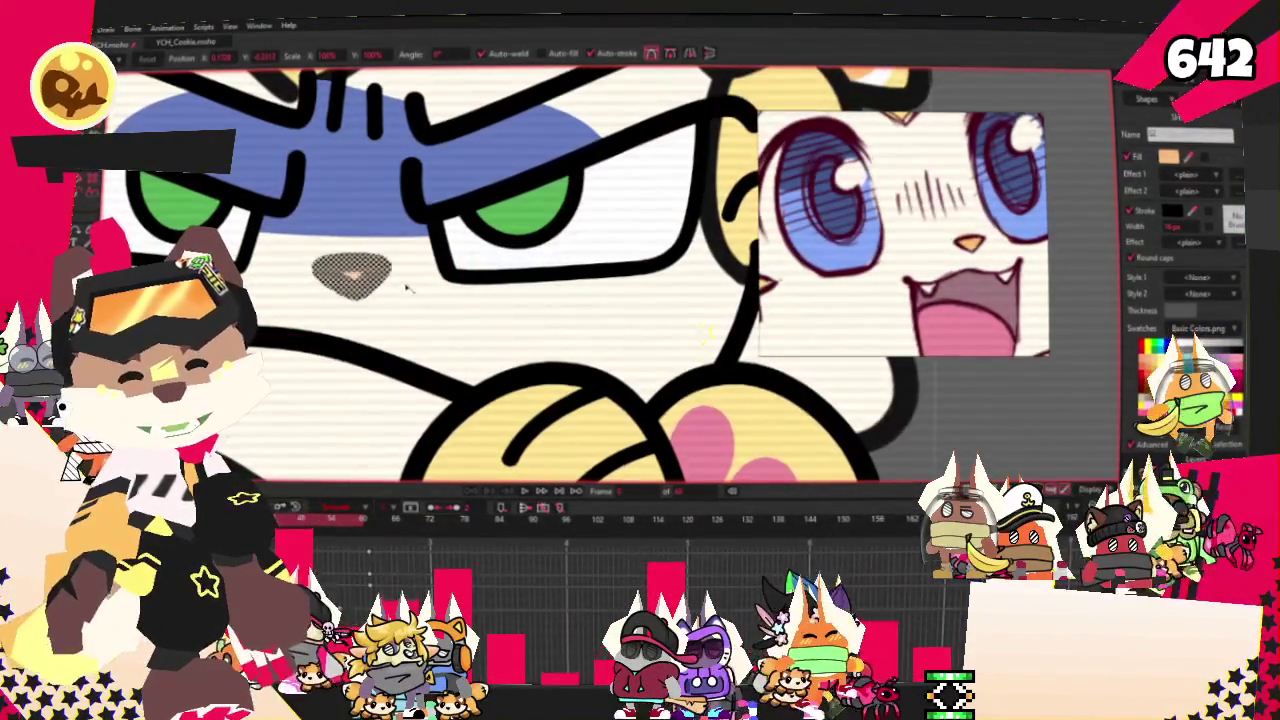
{"action": "scroll", "coordinate": [408, 291], "scroll_direction": "down", "scroll_amount": 2}
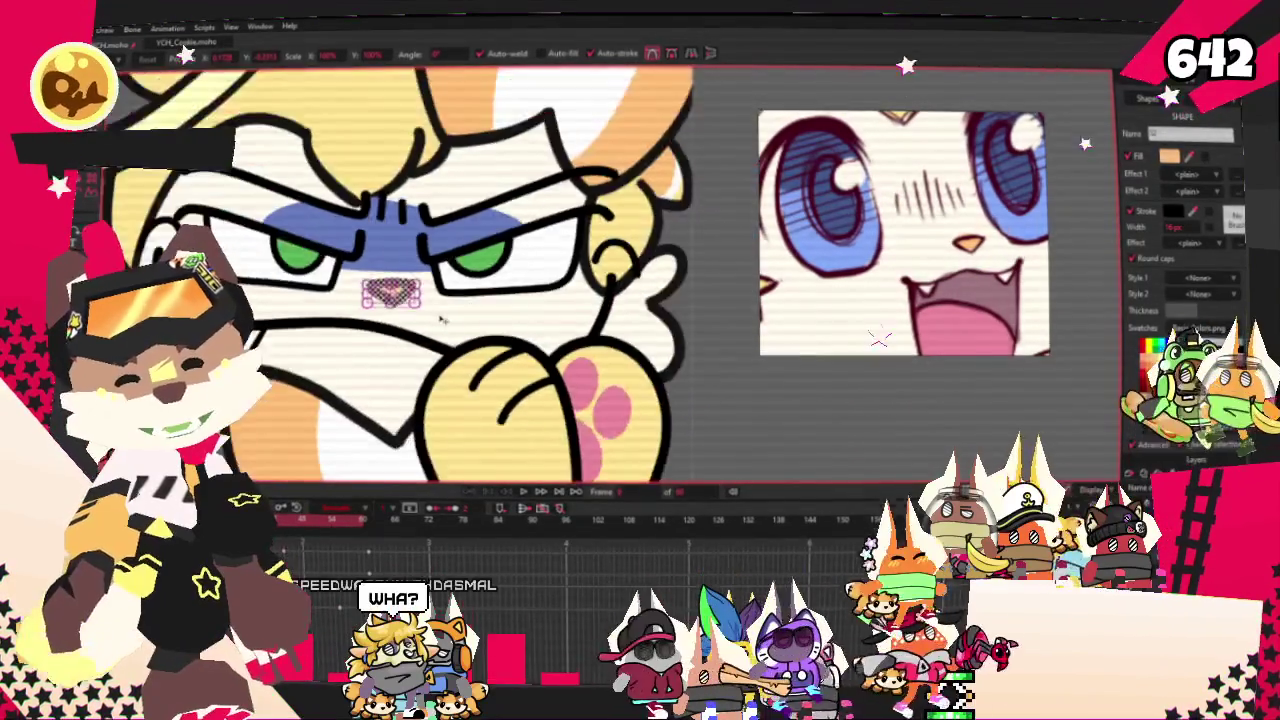
{"action": "scroll", "coordinate": [434, 276], "scroll_direction": "up", "scroll_amount": 2}
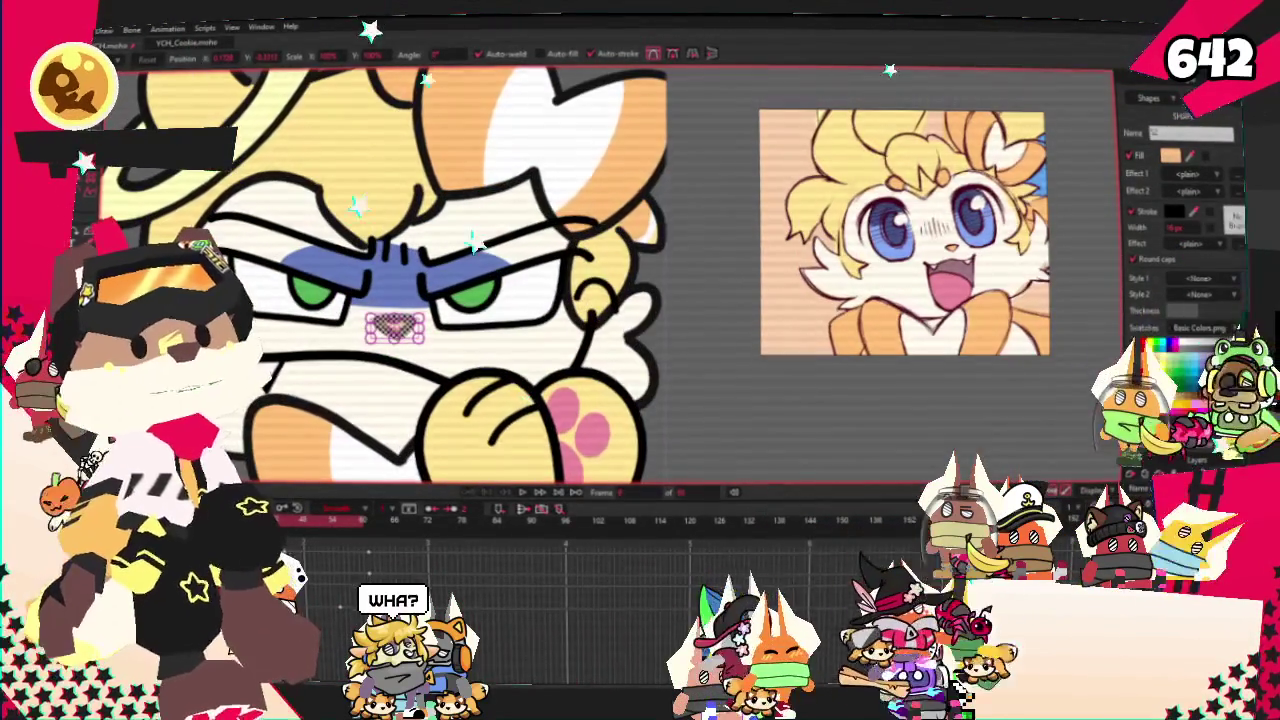
{"action": "scroll", "coordinate": [336, 308], "scroll_direction": "up", "scroll_amount": 2}
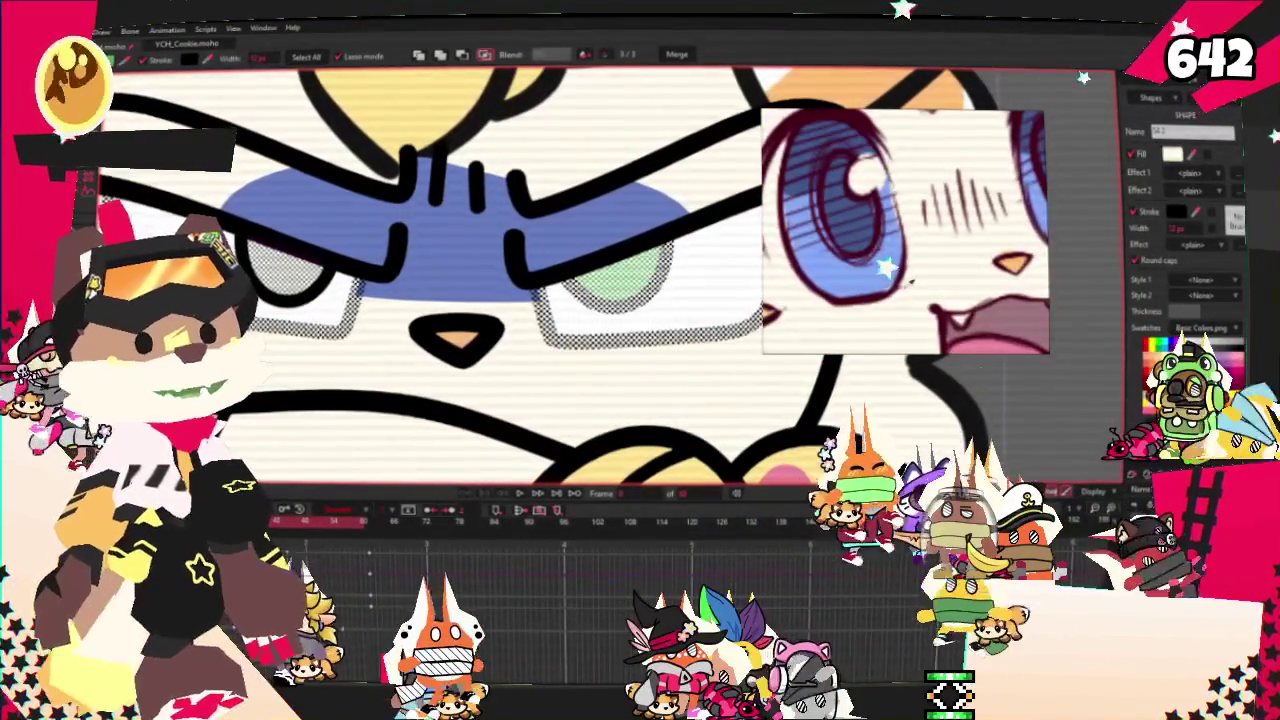
- Recolour the character's eyes blue and pick up the hair's yellow as the fill colour
{"action": "left_click", "coordinate": [1200, 350]}
{"action": "scroll", "coordinate": [366, 258], "scroll_direction": "down", "scroll_amount": 4}
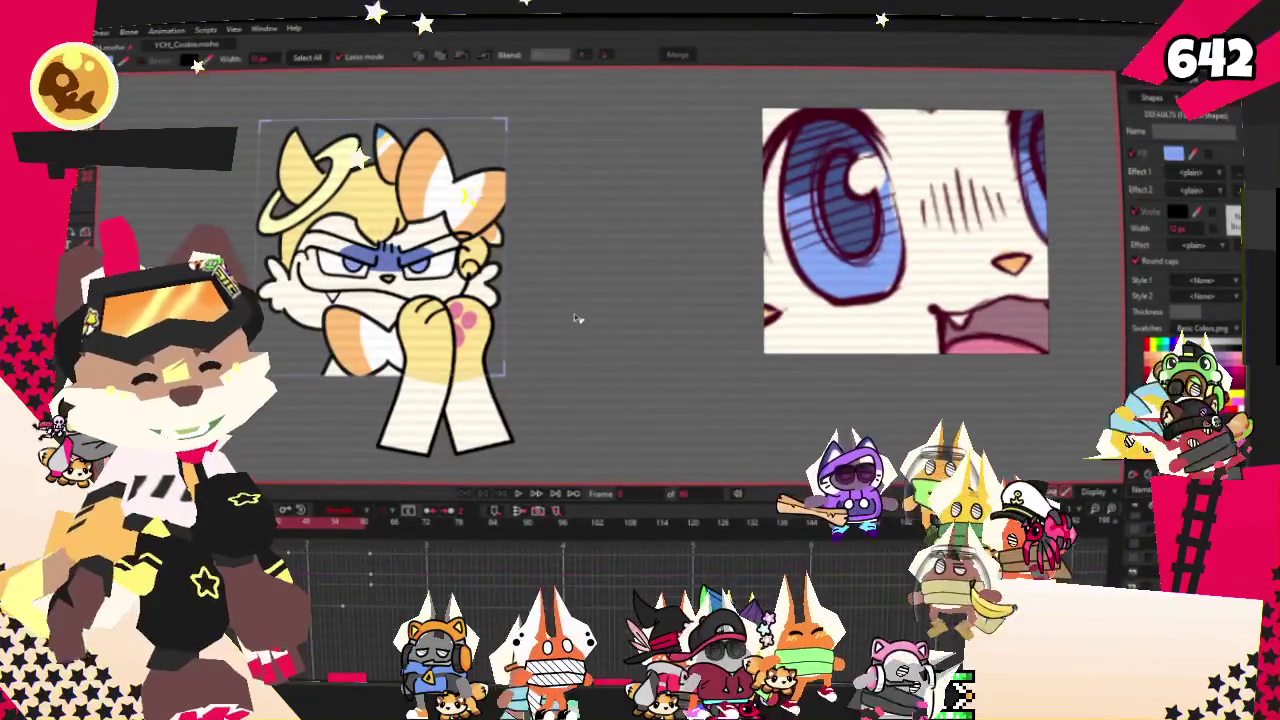
{"action": "left_click", "coordinate": [290, 172]}
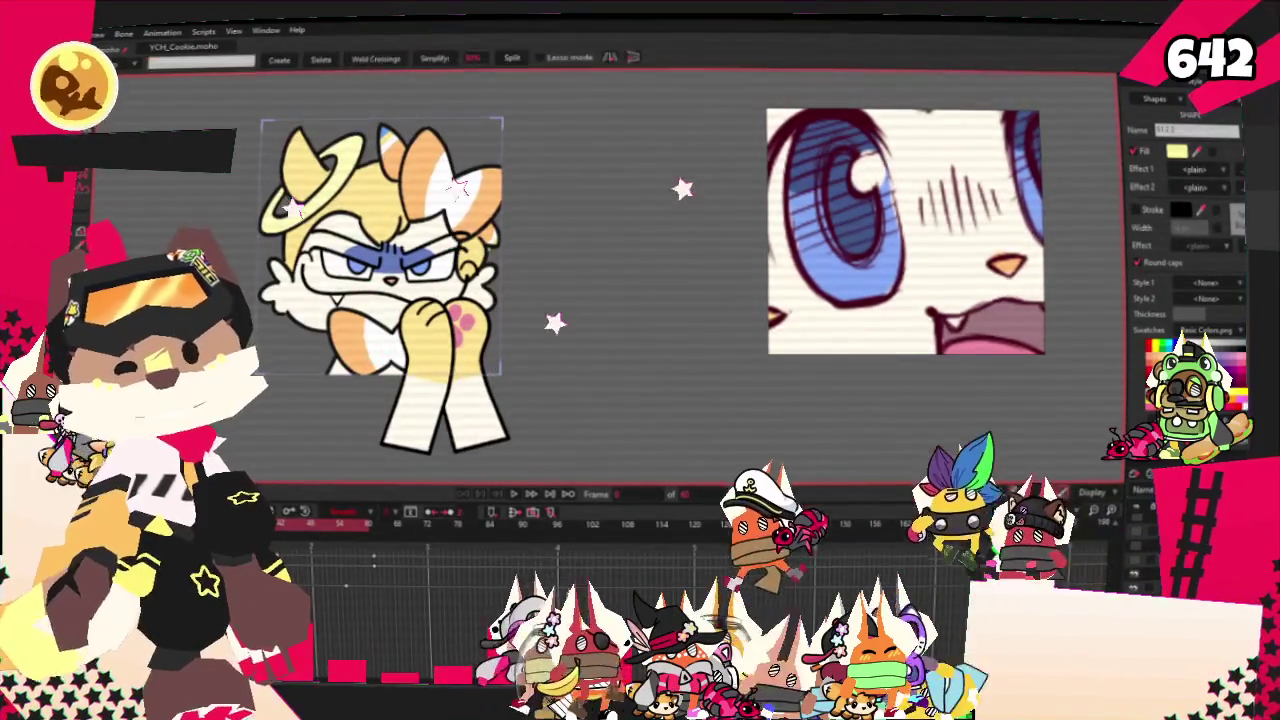
{"action": "scroll", "coordinate": [283, 235], "scroll_direction": "up", "scroll_amount": 2}
{"action": "left_click", "coordinate": [718, 434]}
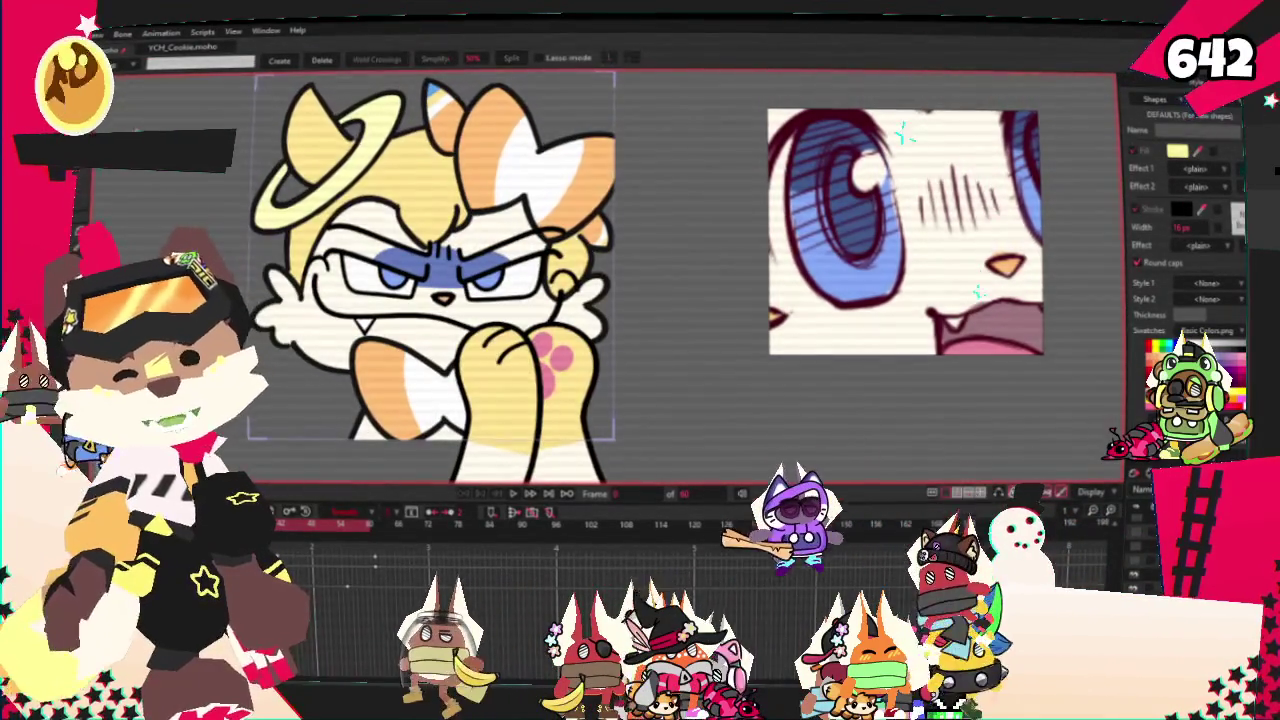
{"action": "key", "text": "r"}
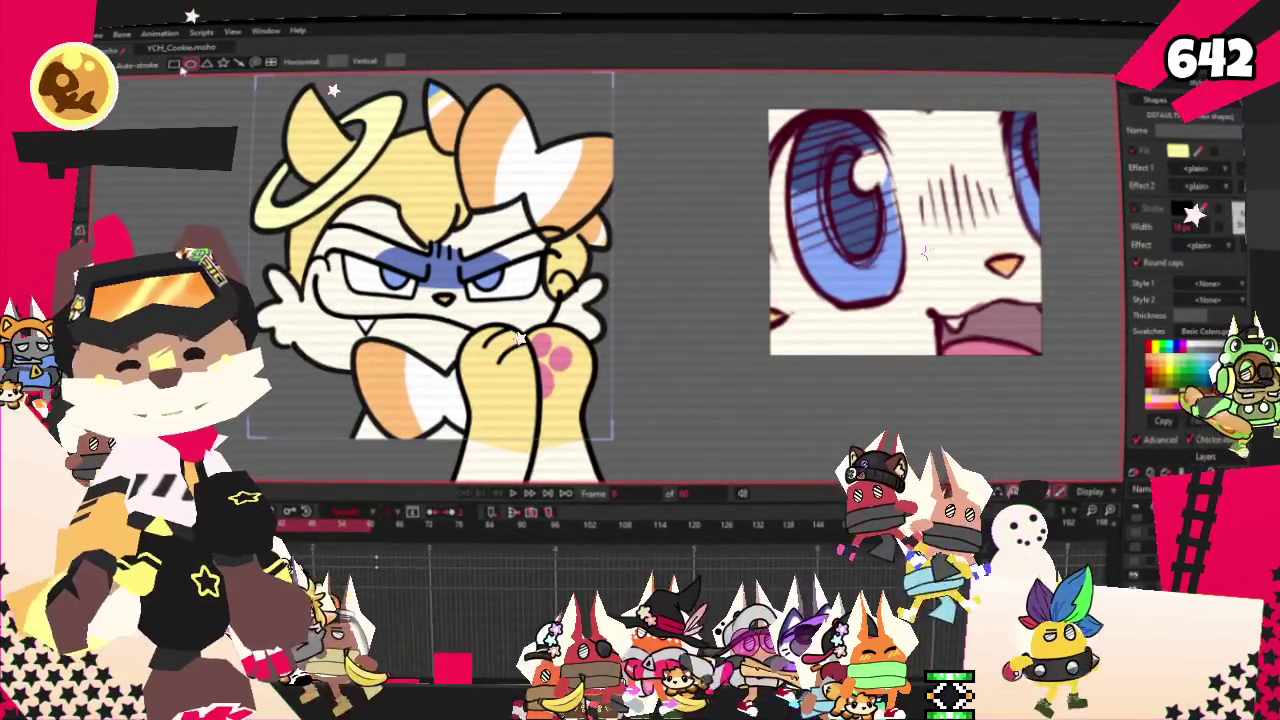
- Draw a yellow rectangle behind the upper left of the head
{"action": "mouse_move", "coordinate": [252, 163]}
{"action": "left_mouse_down"}
{"action": "mouse_move", "coordinate": [490, 330]}
{"action": "mouse_move", "coordinate": [420, 312]}
{"action": "left_mouse_up"}
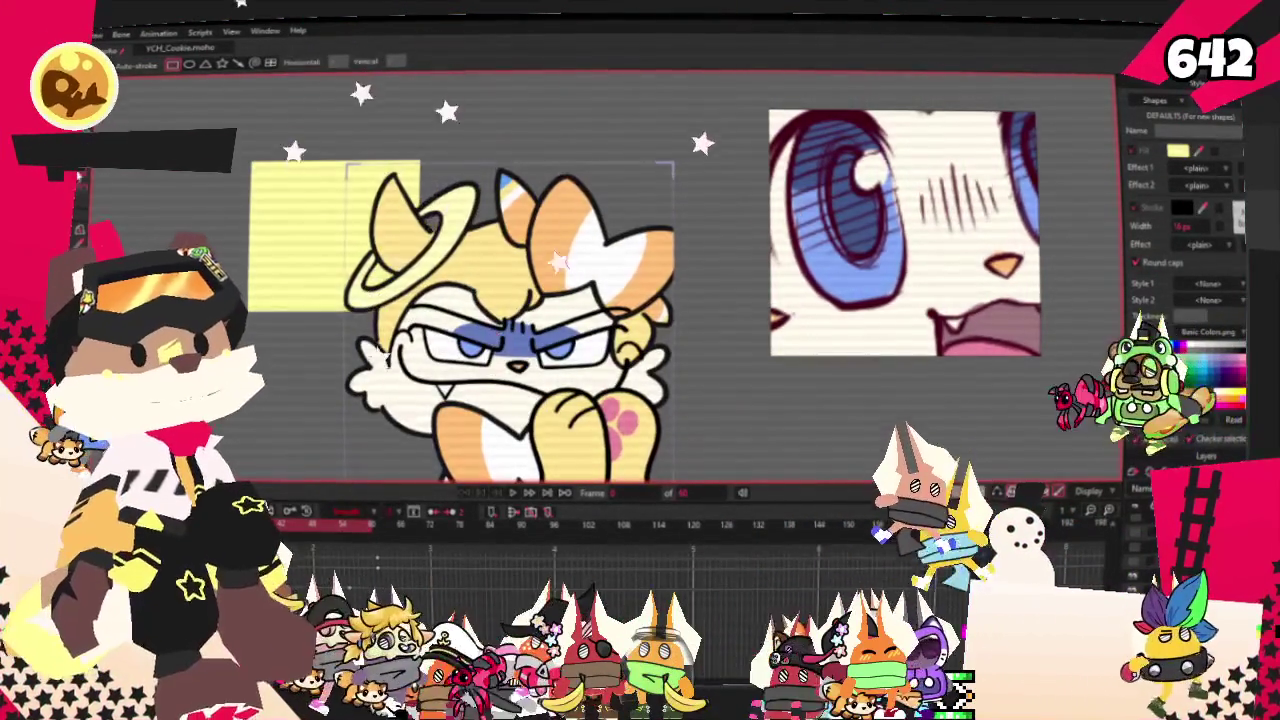
{"action": "key", "text": "g"}
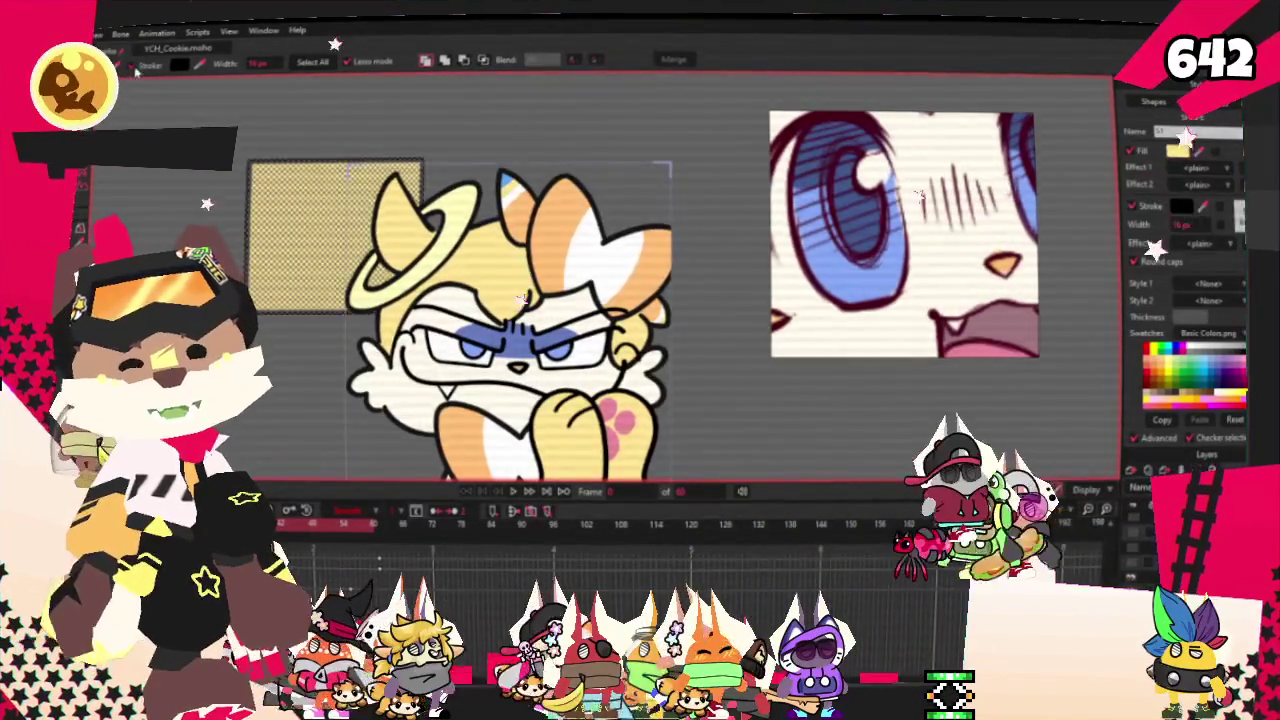
{"action": "scroll", "coordinate": [300, 78], "scroll_direction": "up", "scroll_amount": 2}
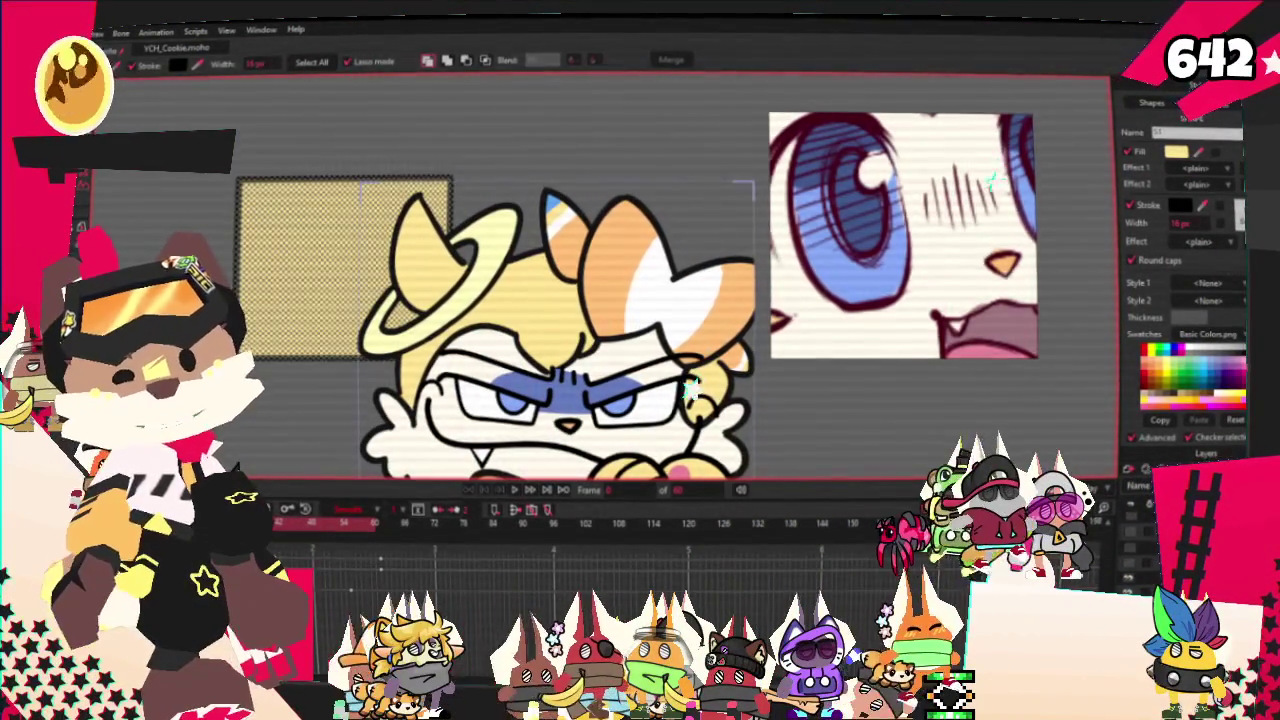
{"action": "left_click", "coordinate": [882, 308]}
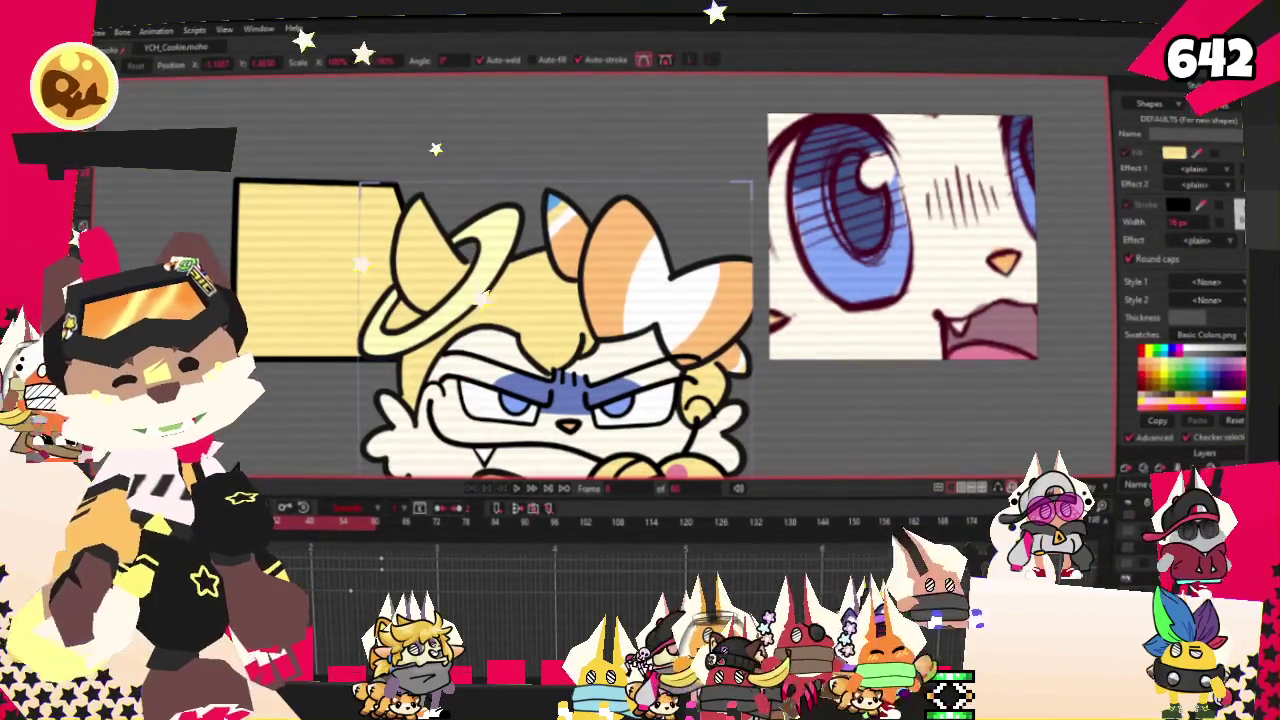
- Bend the rectangle's left side into a rounded curve, then frame the face and glasses
{"action": "left_click_drag", "start_coordinate": [213, 183], "coordinate": [248, 257]}
{"action": "key", "text": "m"}
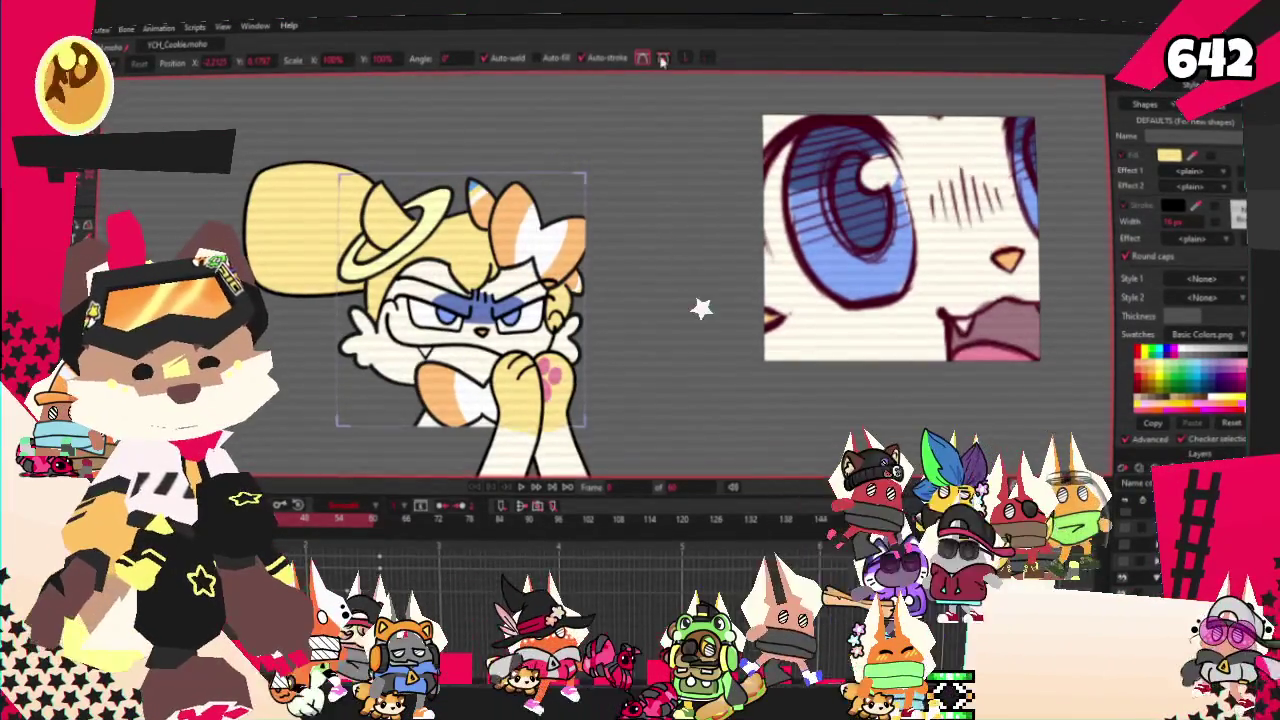
{"action": "scroll", "coordinate": [799, 242], "scroll_direction": "down", "scroll_amount": 5}
{"action": "scroll", "coordinate": [799, 242], "scroll_direction": "down", "scroll_amount": 1}
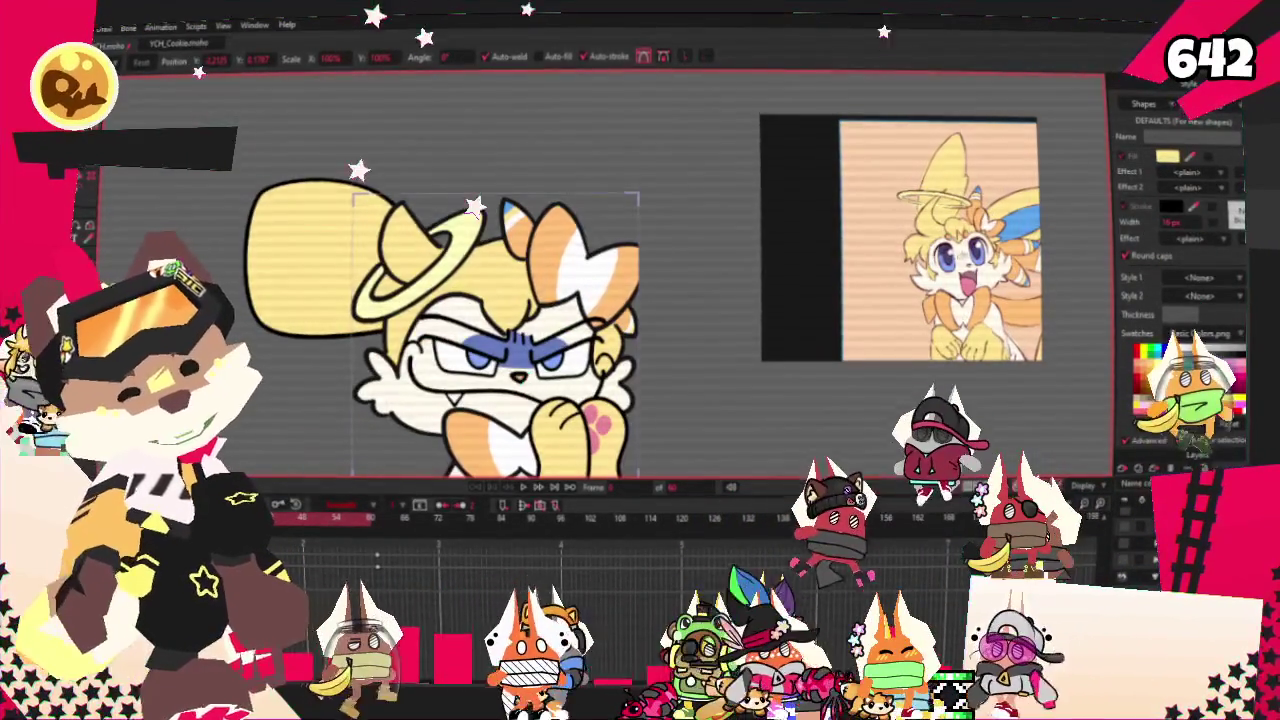
{"action": "scroll", "coordinate": [352, 216], "scroll_direction": "up", "scroll_amount": 2}
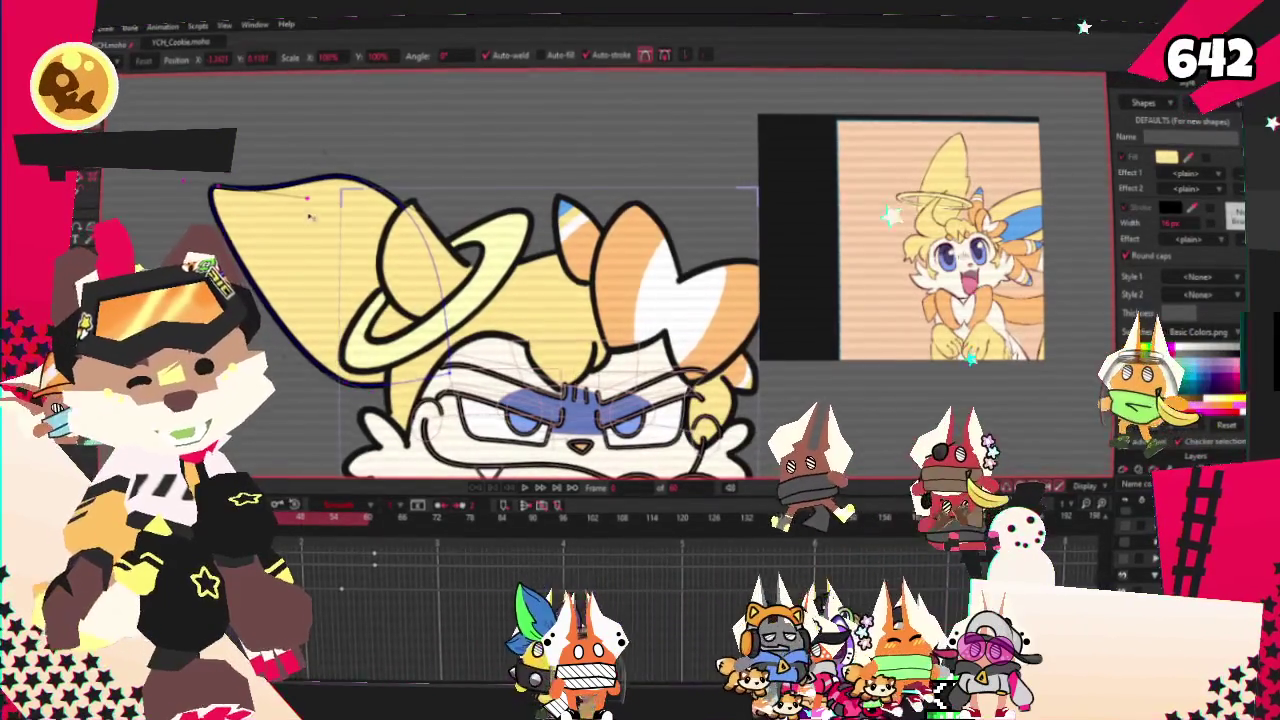
{"action": "scroll", "coordinate": [340, 202], "scroll_direction": "up", "scroll_amount": 2}
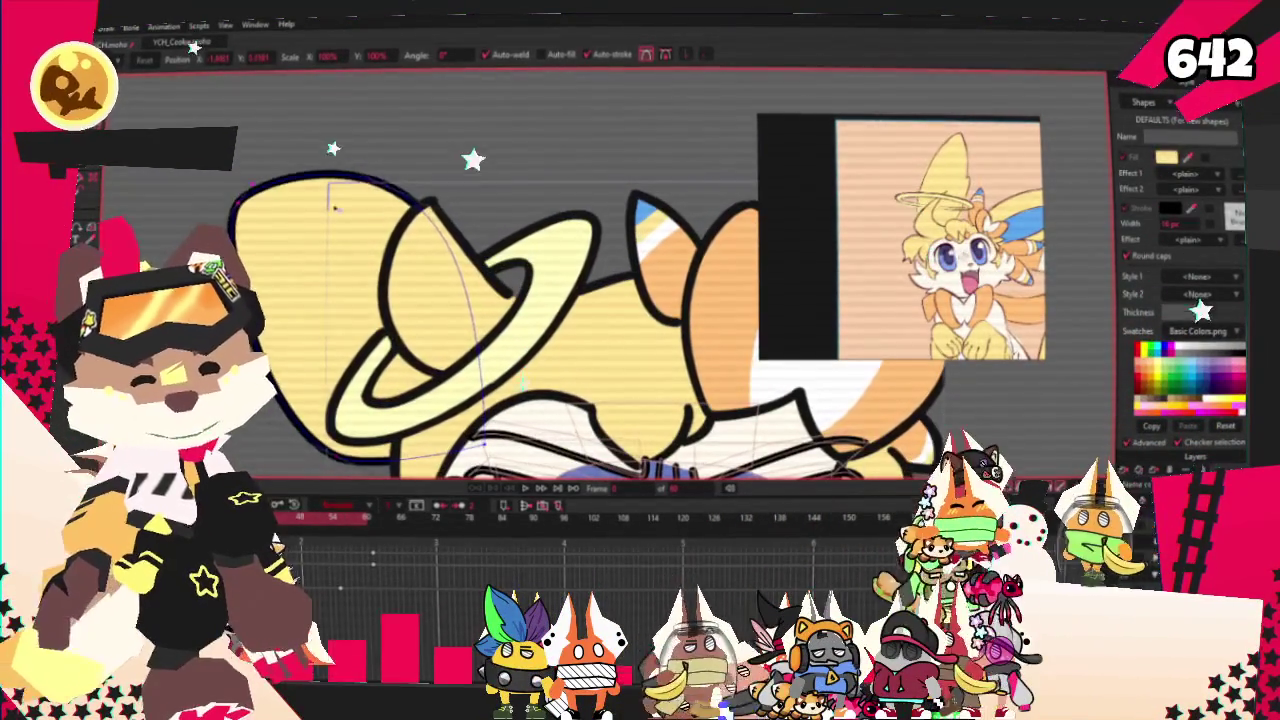
{"action": "left_click_drag", "start_coordinate": [558, 241], "coordinate": [492, 196]}
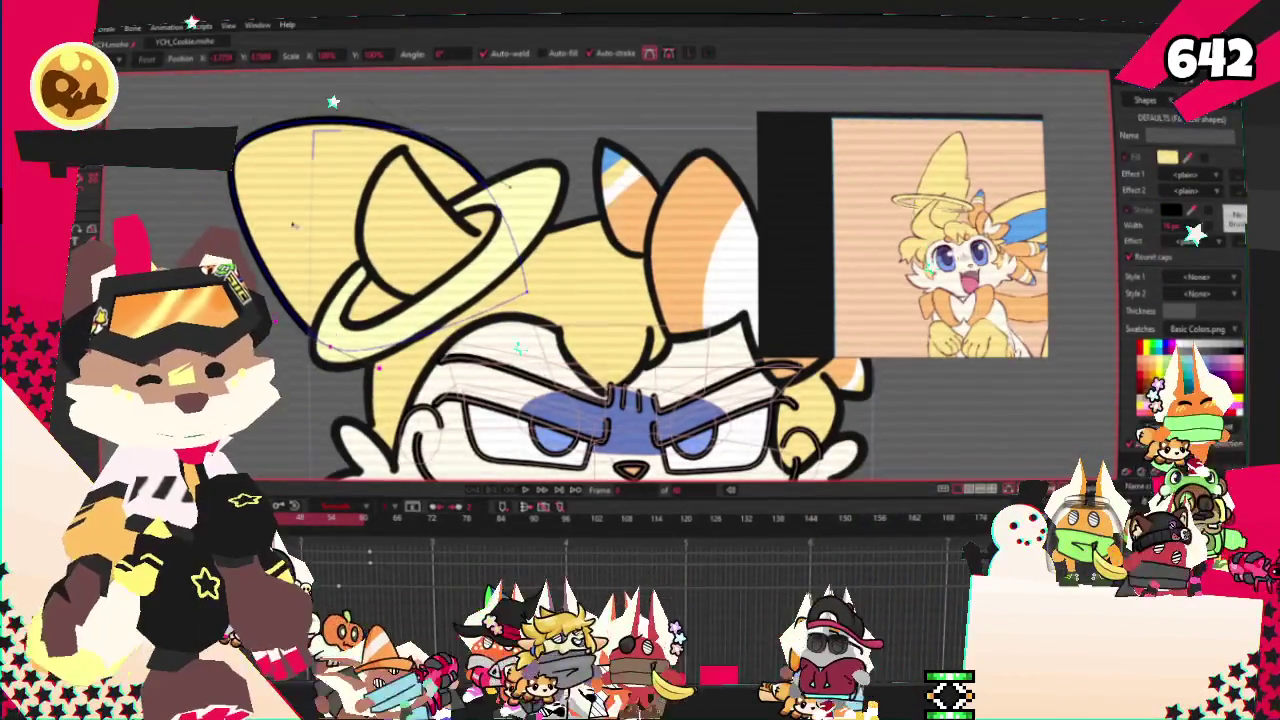
{"action": "scroll", "coordinate": [475, 183], "scroll_direction": "down", "scroll_amount": 2}
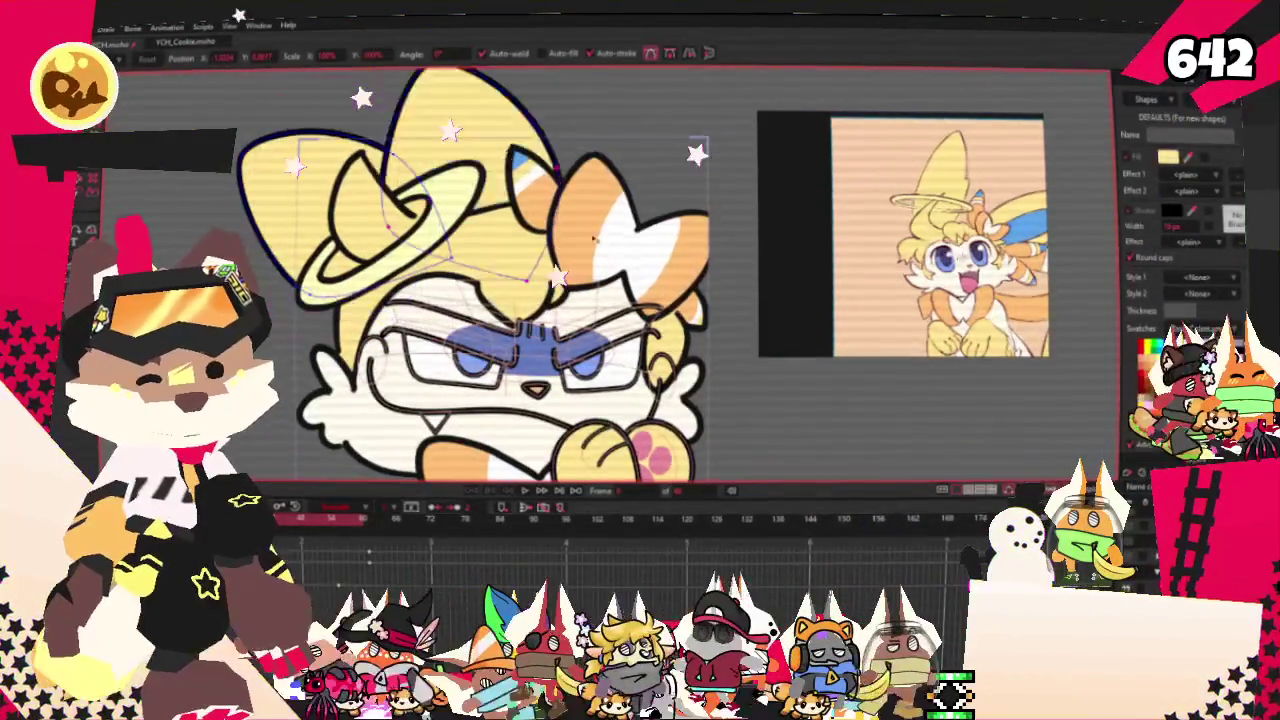
- Zoom in and out to check the tall pointed yellow ears behind the head
{"action": "scroll", "coordinate": [652, 302], "scroll_direction": "up", "scroll_amount": 2}
{"action": "scroll", "coordinate": [652, 302], "scroll_direction": "up", "scroll_amount": 1}
{"action": "scroll", "coordinate": [652, 303], "scroll_direction": "down", "scroll_amount": 1}
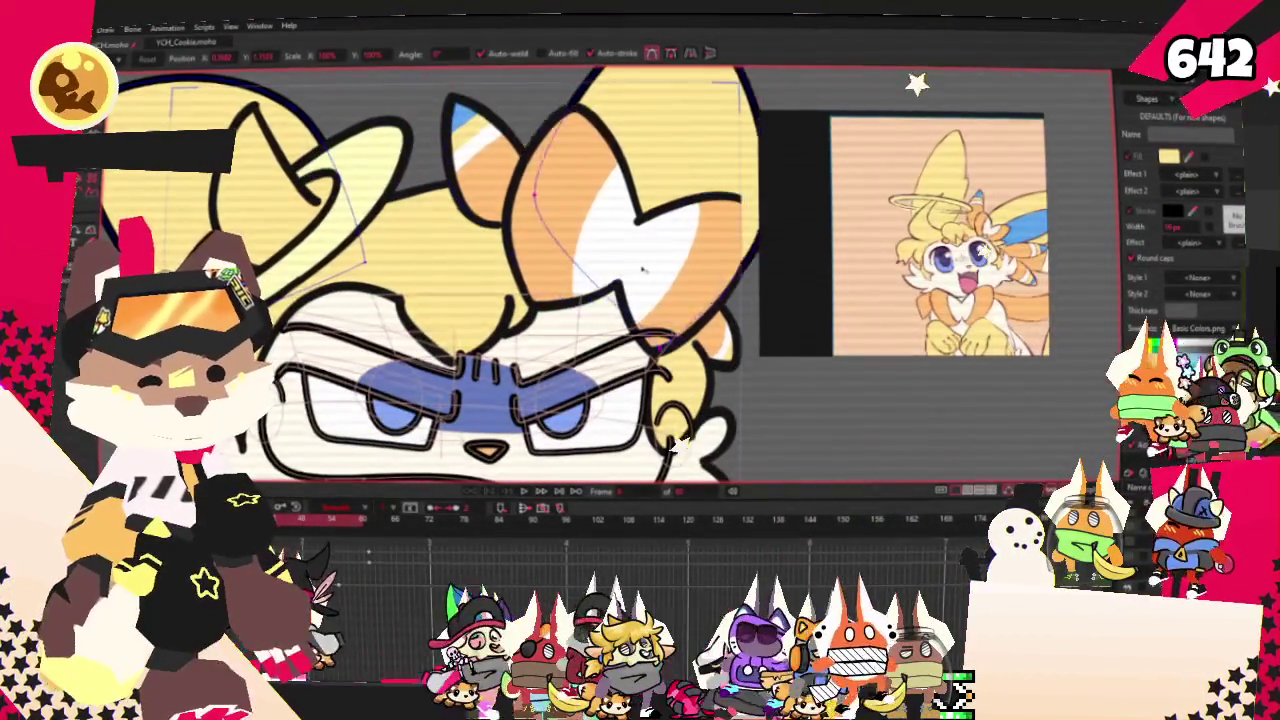
{"action": "scroll", "coordinate": [652, 303], "scroll_direction": "down", "scroll_amount": 1}
{"action": "scroll", "coordinate": [527, 172], "scroll_direction": "up", "scroll_amount": 1}
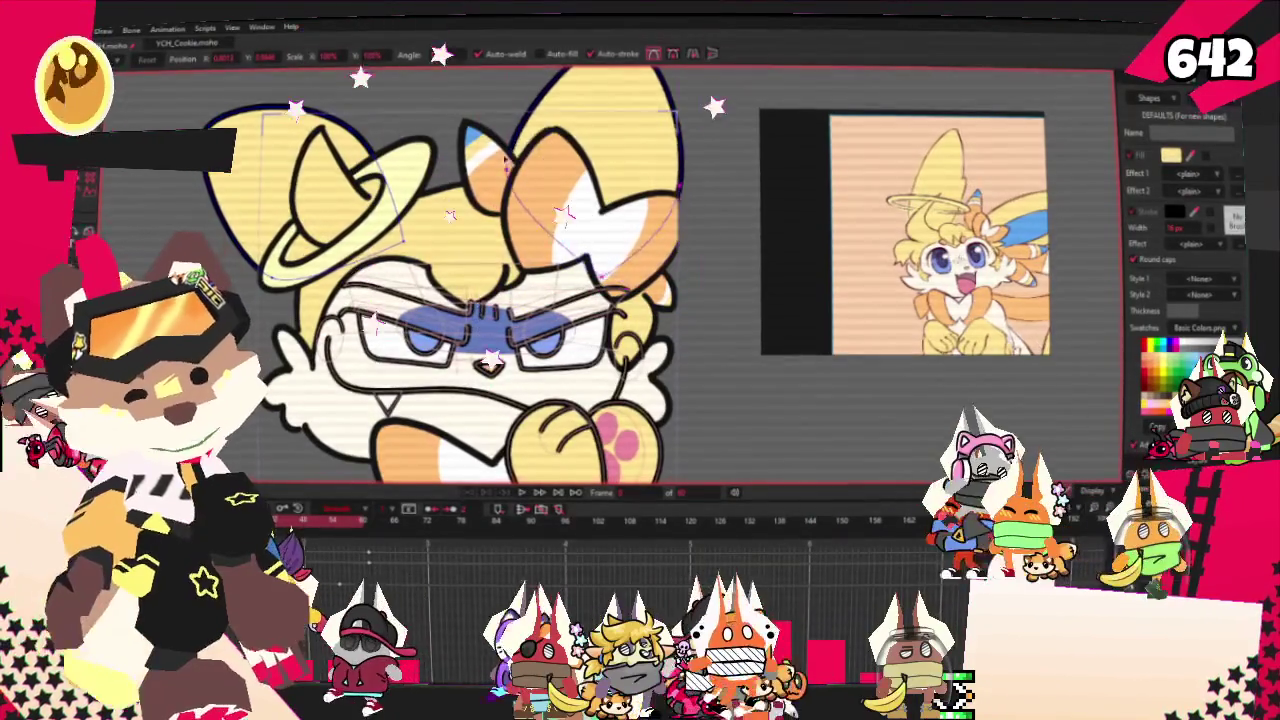
{"action": "scroll", "coordinate": [600, 190], "scroll_direction": "up", "scroll_amount": 1}
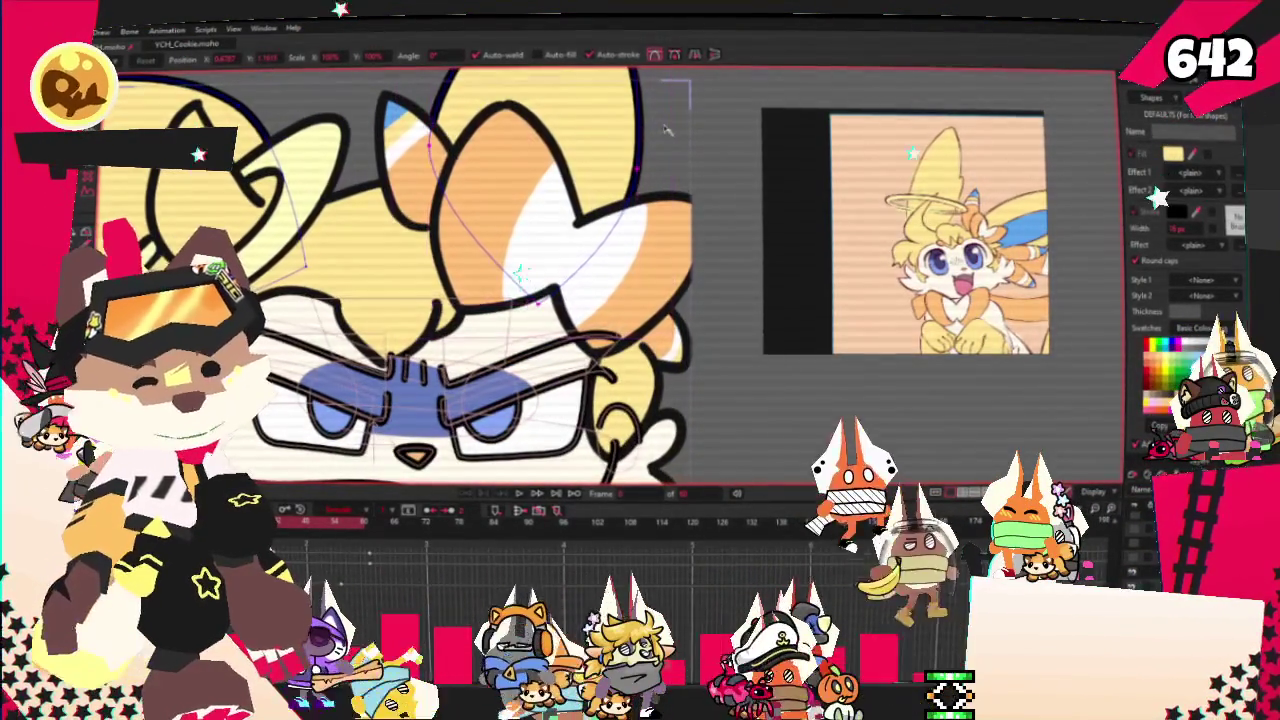
{"action": "scroll", "coordinate": [630, 175], "scroll_direction": "down", "scroll_amount": 1}
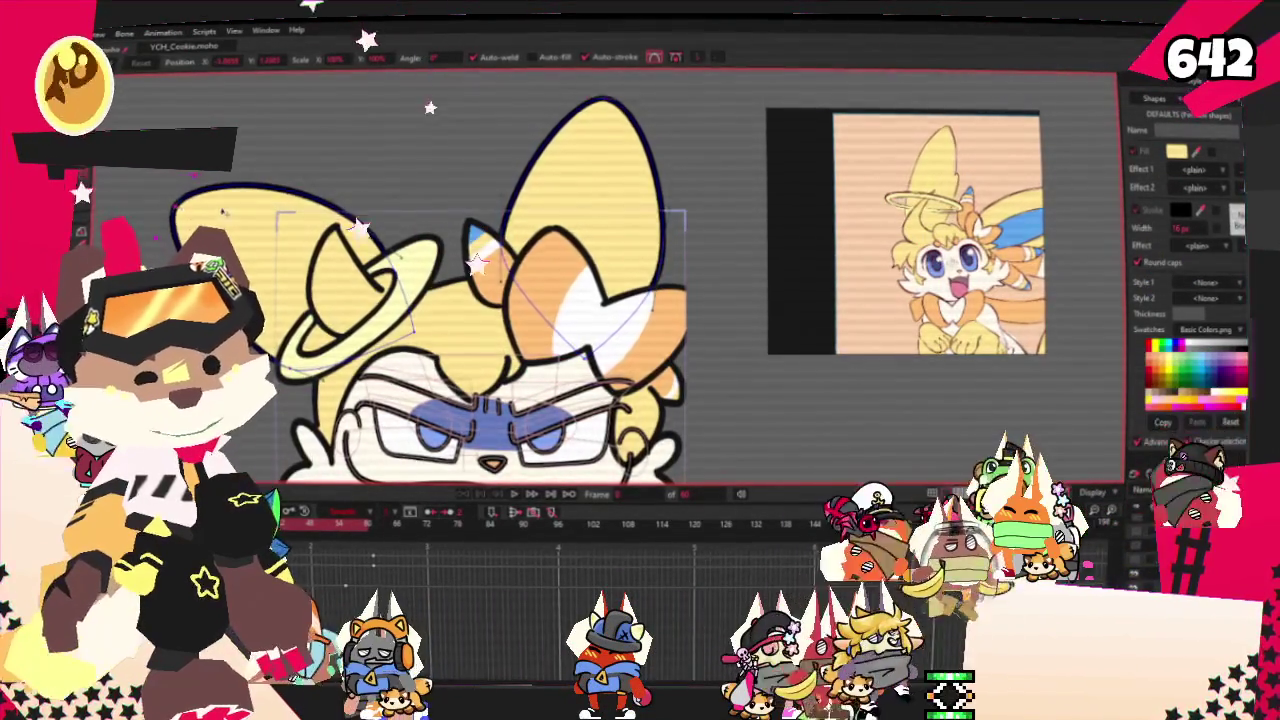
{"action": "scroll", "coordinate": [205, 212], "scroll_direction": "down", "scroll_amount": 3}
{"action": "scroll", "coordinate": [510, 400], "scroll_direction": "up", "scroll_amount": 3}
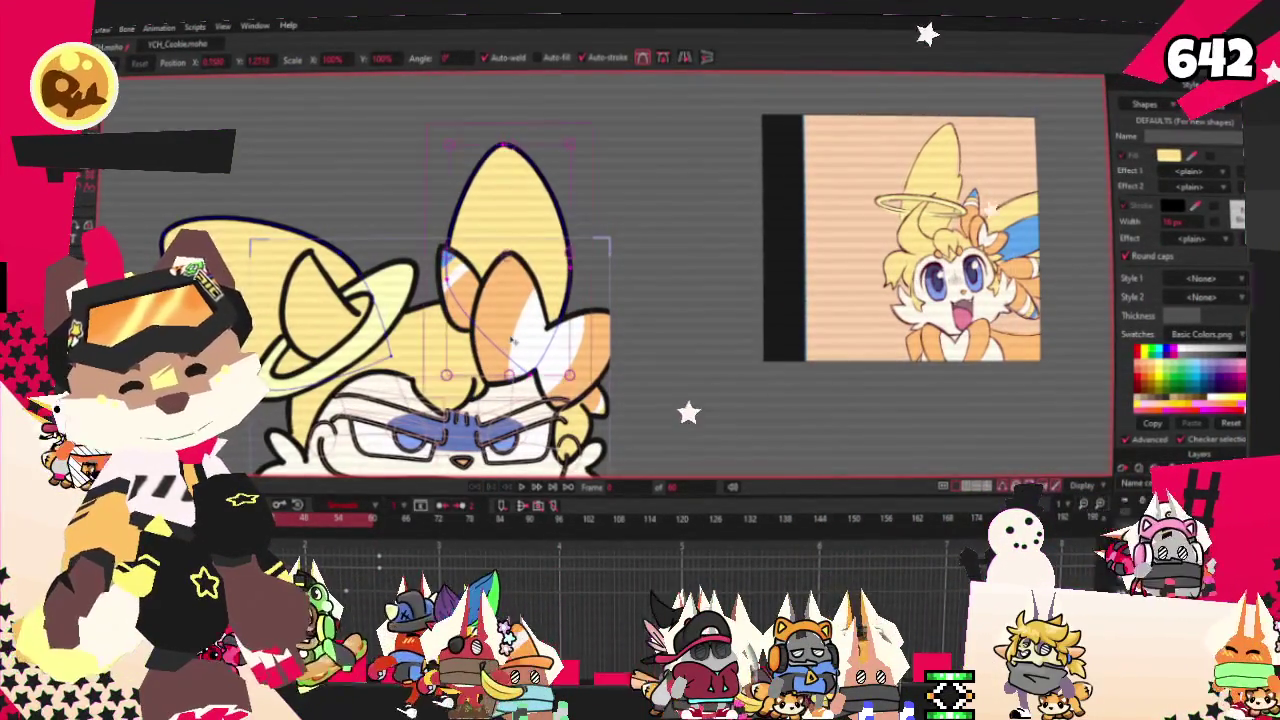
{"action": "scroll", "coordinate": [608, 229], "scroll_direction": "down", "scroll_amount": 3}
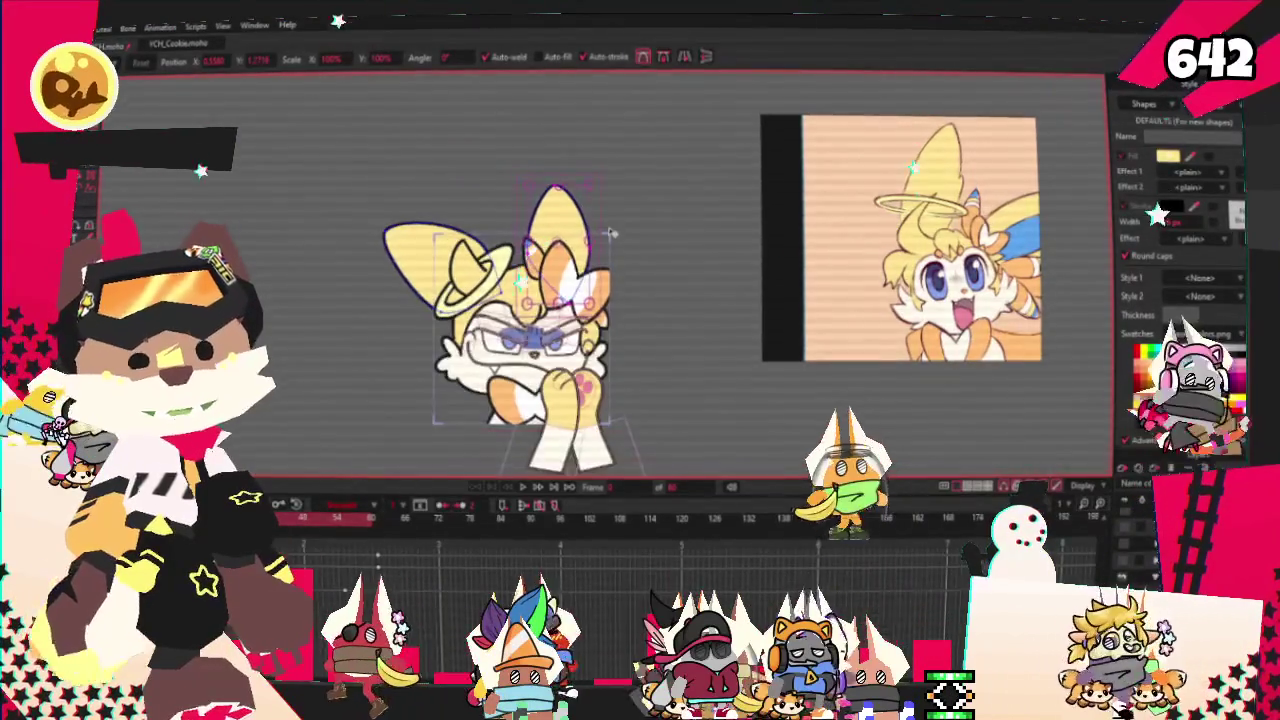
{"action": "scroll", "coordinate": [612, 233], "scroll_direction": "down", "scroll_amount": 1}
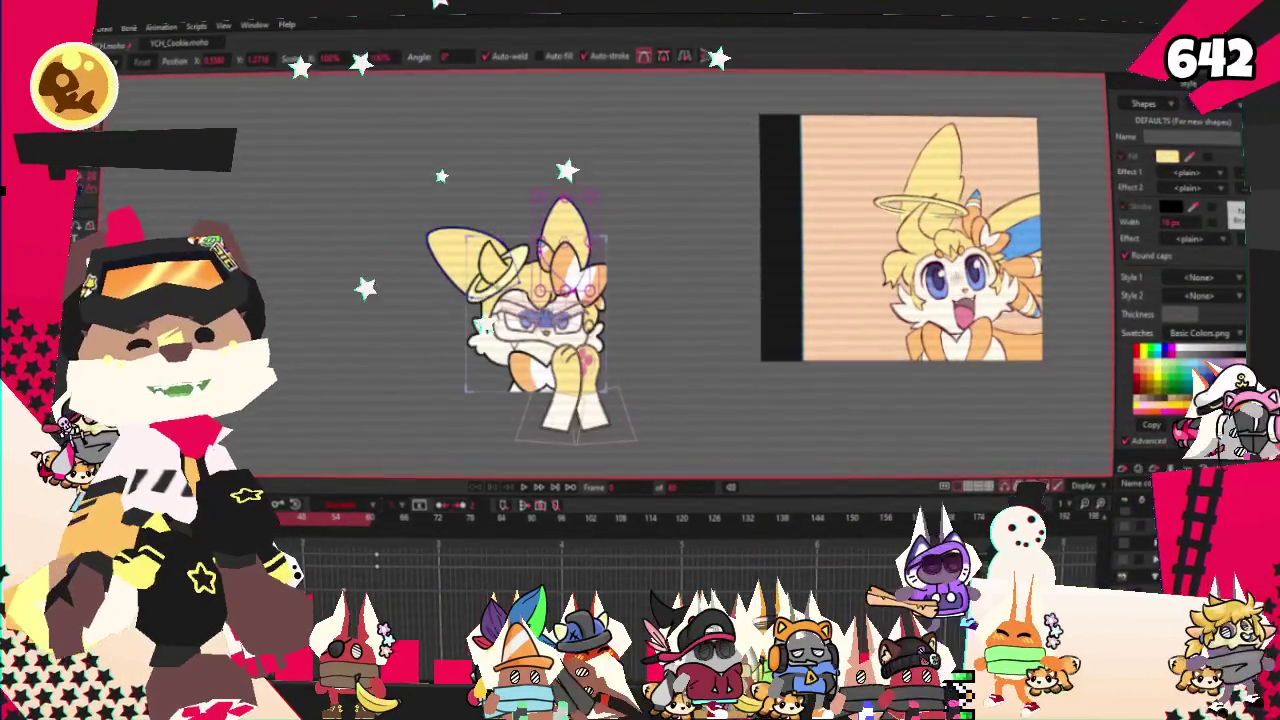
{"action": "scroll", "coordinate": [490, 290], "scroll_direction": "up", "scroll_amount": 3}
{"action": "scroll", "coordinate": [500, 260], "scroll_direction": "up", "scroll_amount": 1}
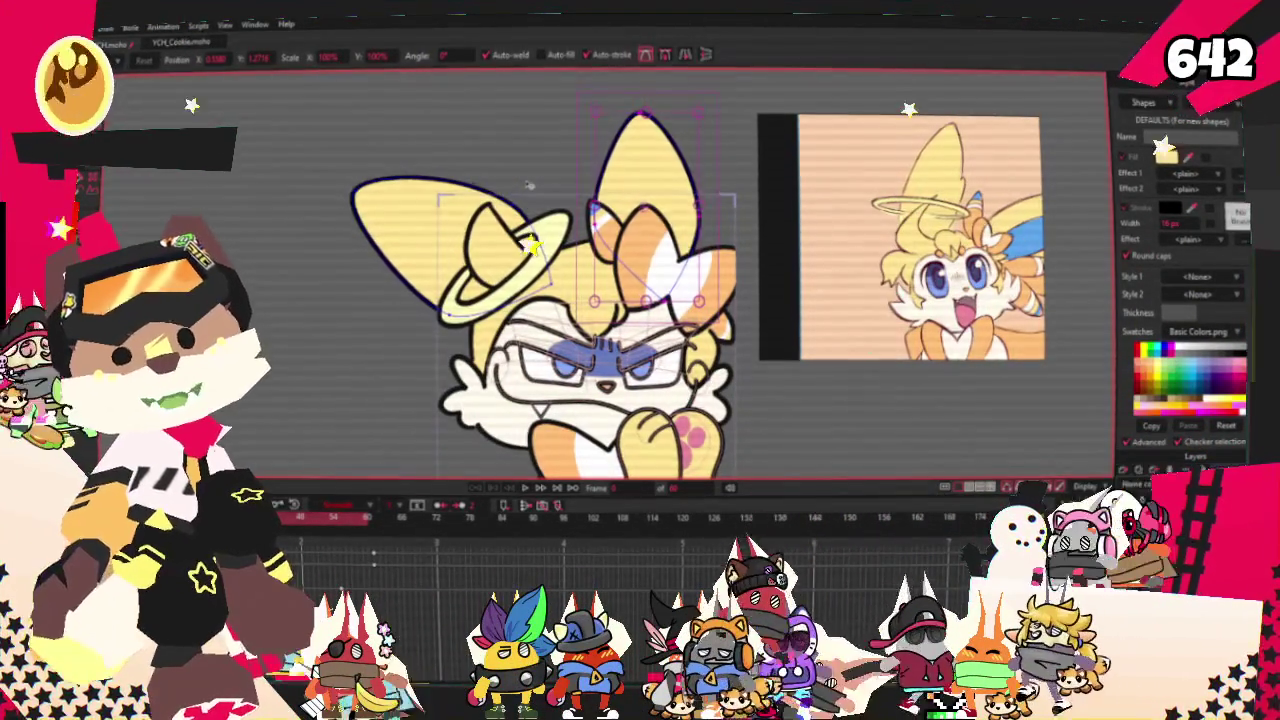
{"action": "scroll", "coordinate": [528, 185], "scroll_direction": "down", "scroll_amount": 2}
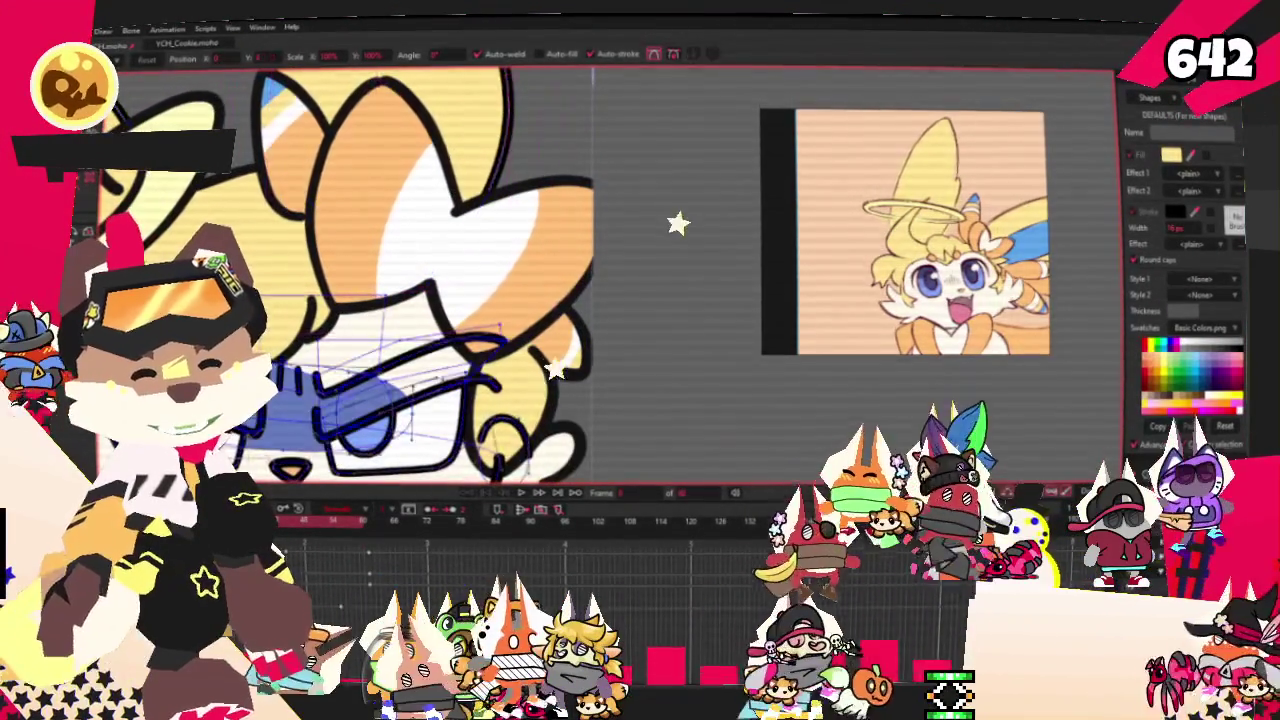
{"action": "key", "text": "0"}
{"action": "scroll", "coordinate": [666, 268], "scroll_direction": "down", "scroll_amount": 3}
{"action": "scroll", "coordinate": [666, 268], "scroll_direction": "up", "scroll_amount": 2}
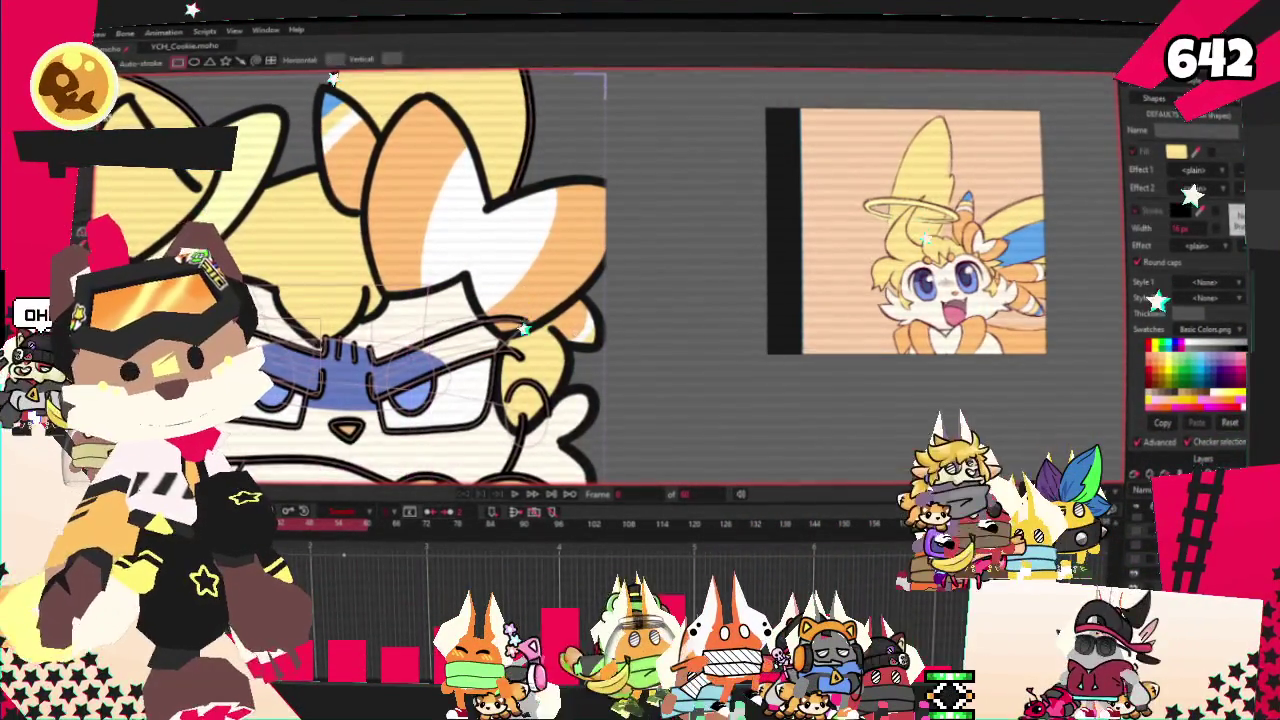
{"action": "scroll", "coordinate": [508, 199], "scroll_direction": "up", "scroll_amount": 3}
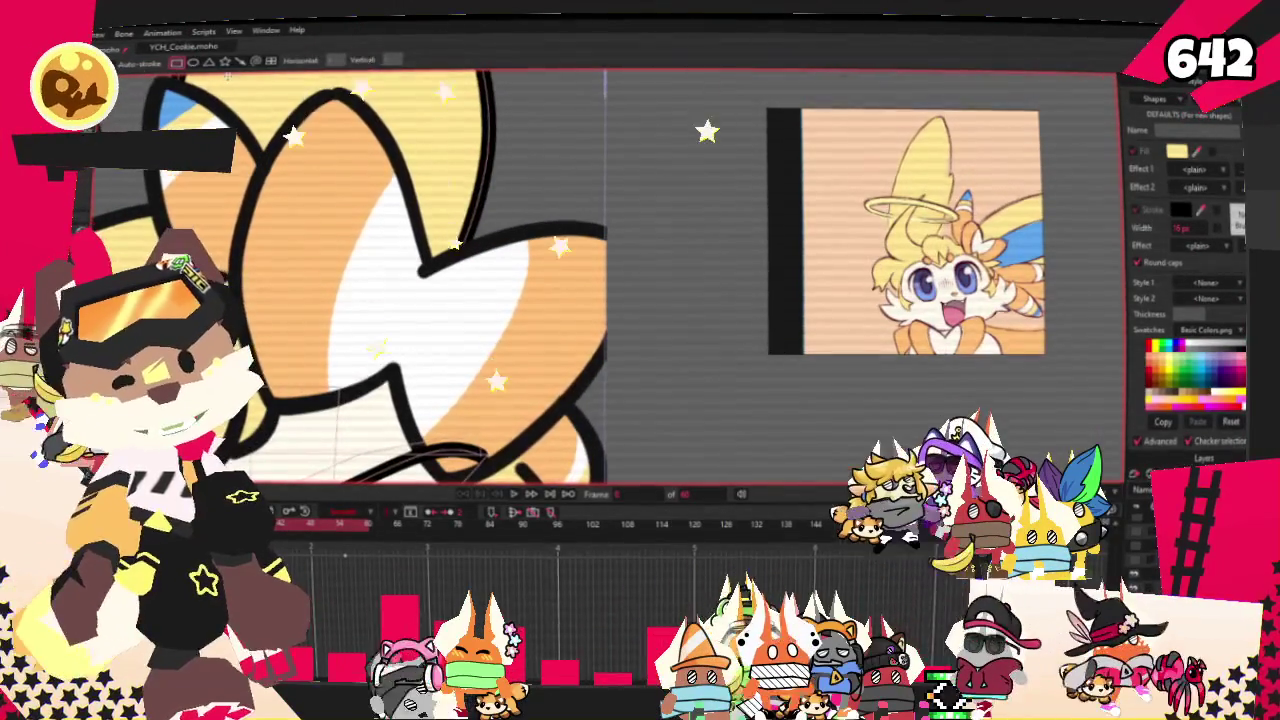
- Draw a small triangle as the inner-ear point
{"action": "scroll", "coordinate": [574, 266], "scroll_direction": "up", "scroll_amount": 2}
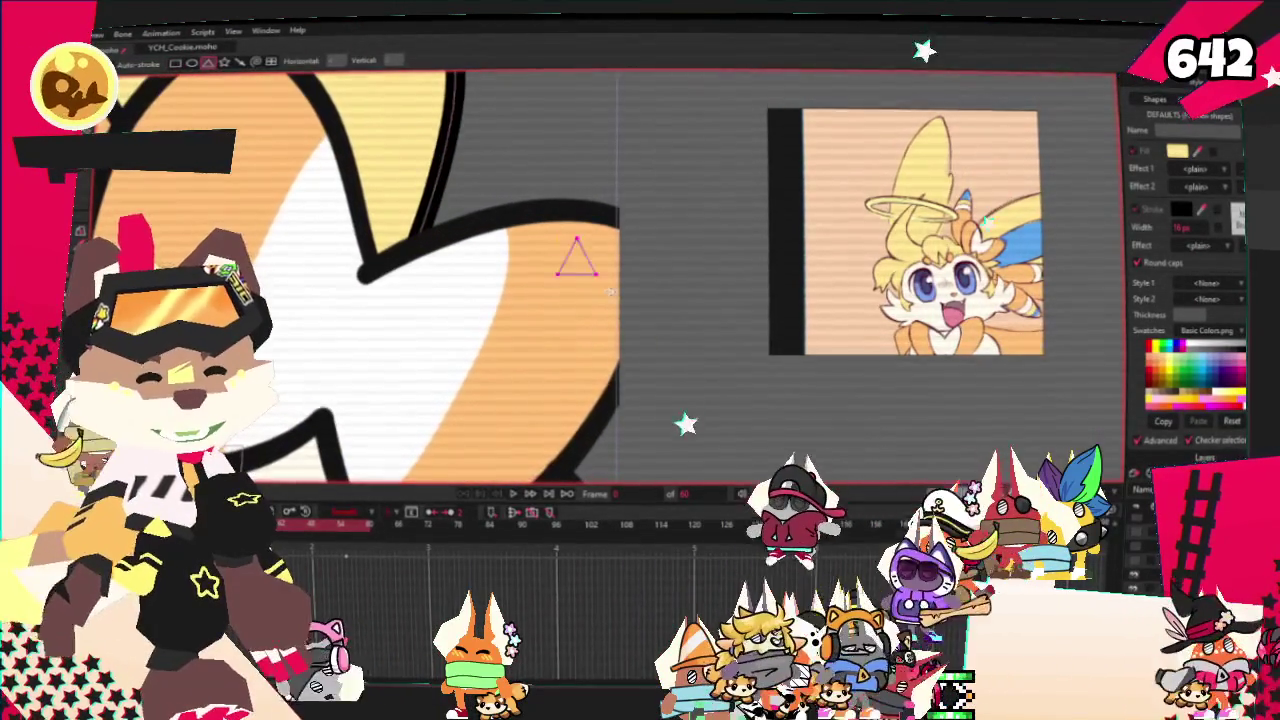
{"action": "left_click_drag", "start_coordinate": [563, 239], "coordinate": [663, 355]}
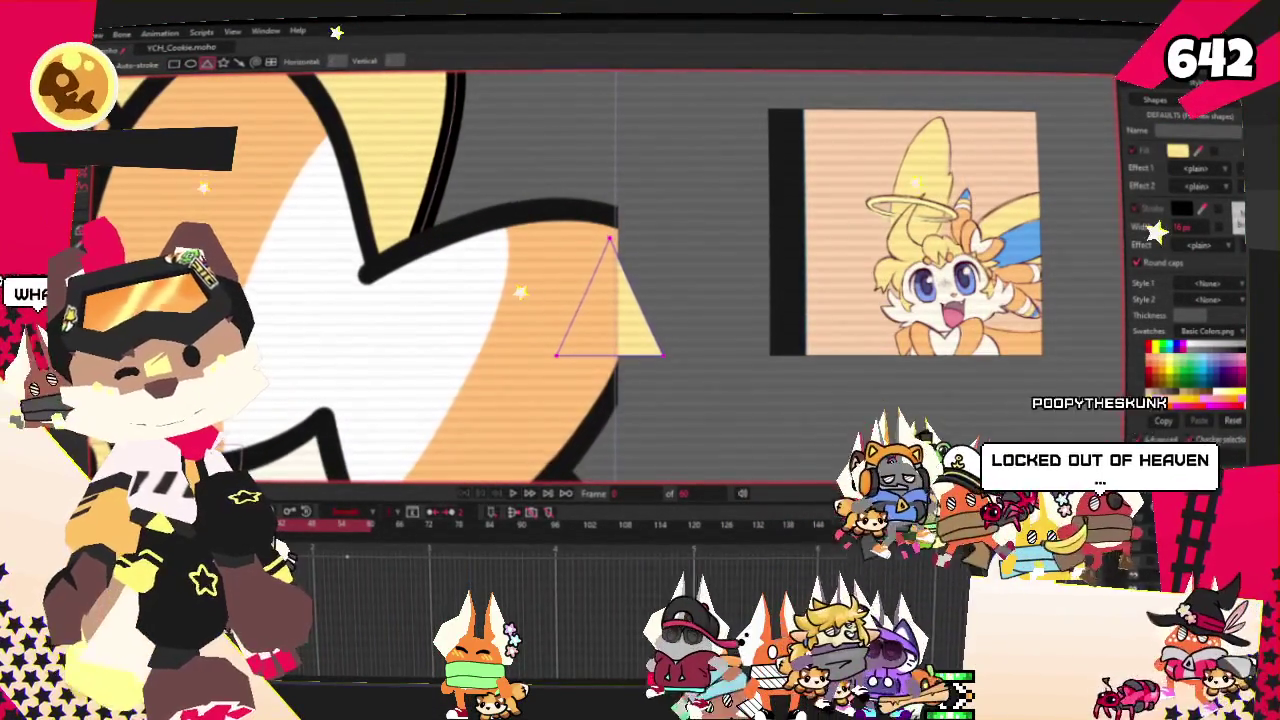
{"action": "scroll", "coordinate": [343, 206], "scroll_direction": "down", "scroll_amount": 1}
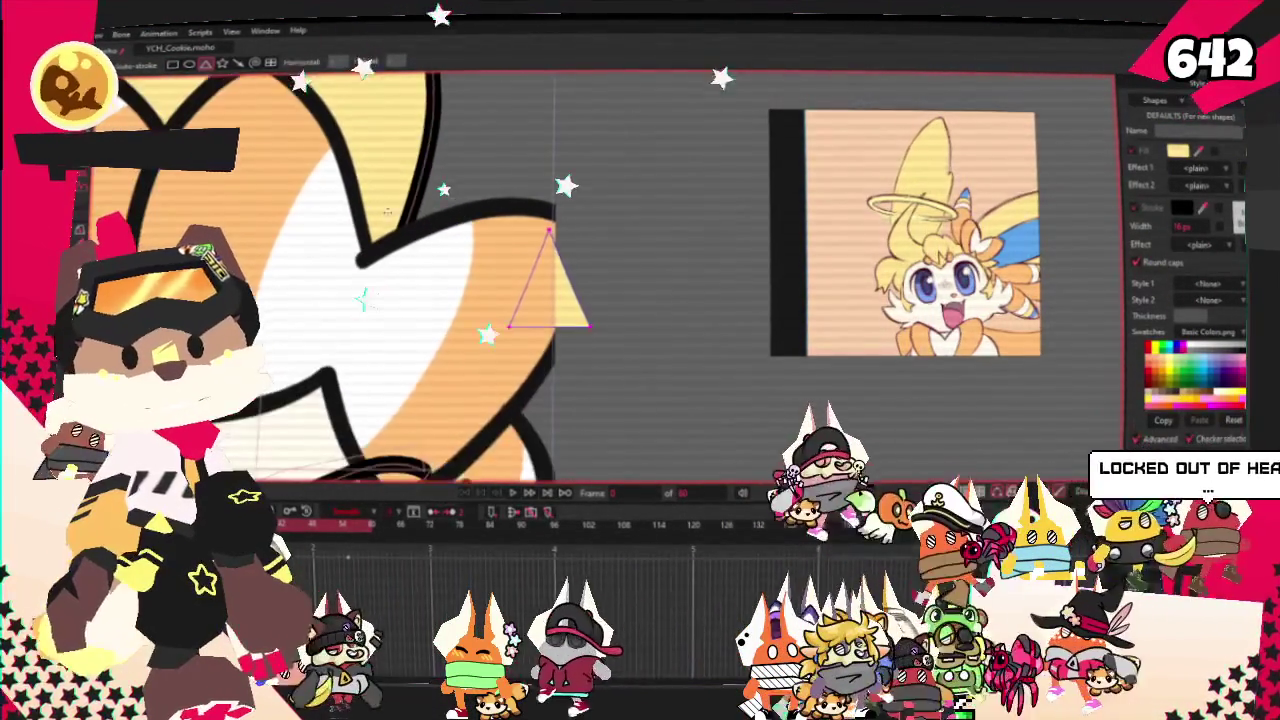
{"action": "scroll", "coordinate": [553, 292], "scroll_direction": "up", "scroll_amount": 1}
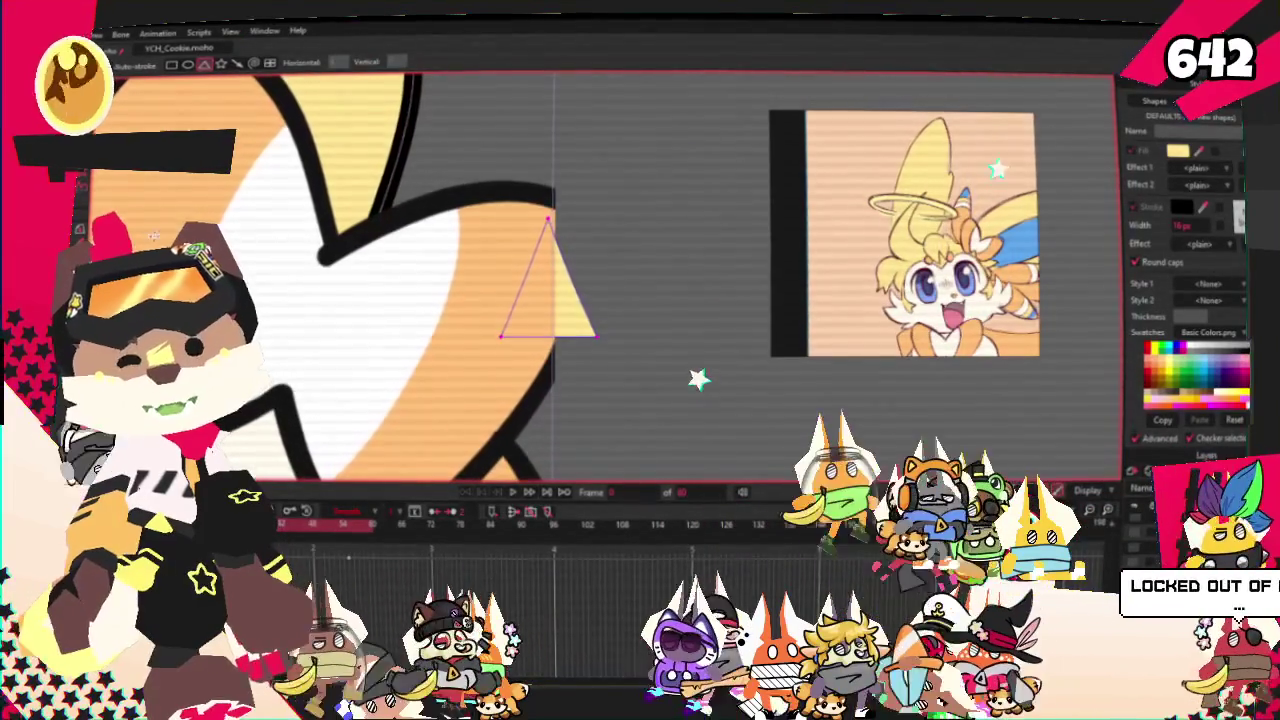
- Pull the ear outline's right corner upward and round it into a soft tip
{"action": "key", "text": "q"}
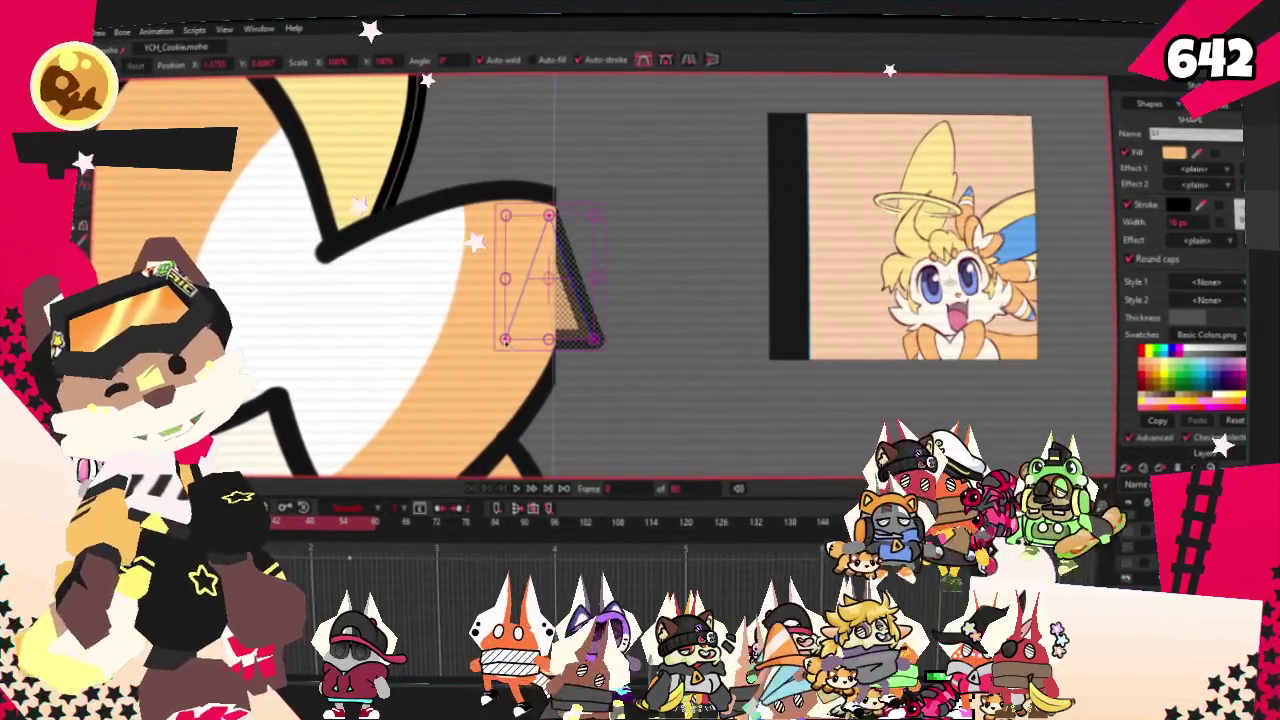
{"action": "left_click_drag", "start_coordinate": [600, 337], "coordinate": [590, 262]}
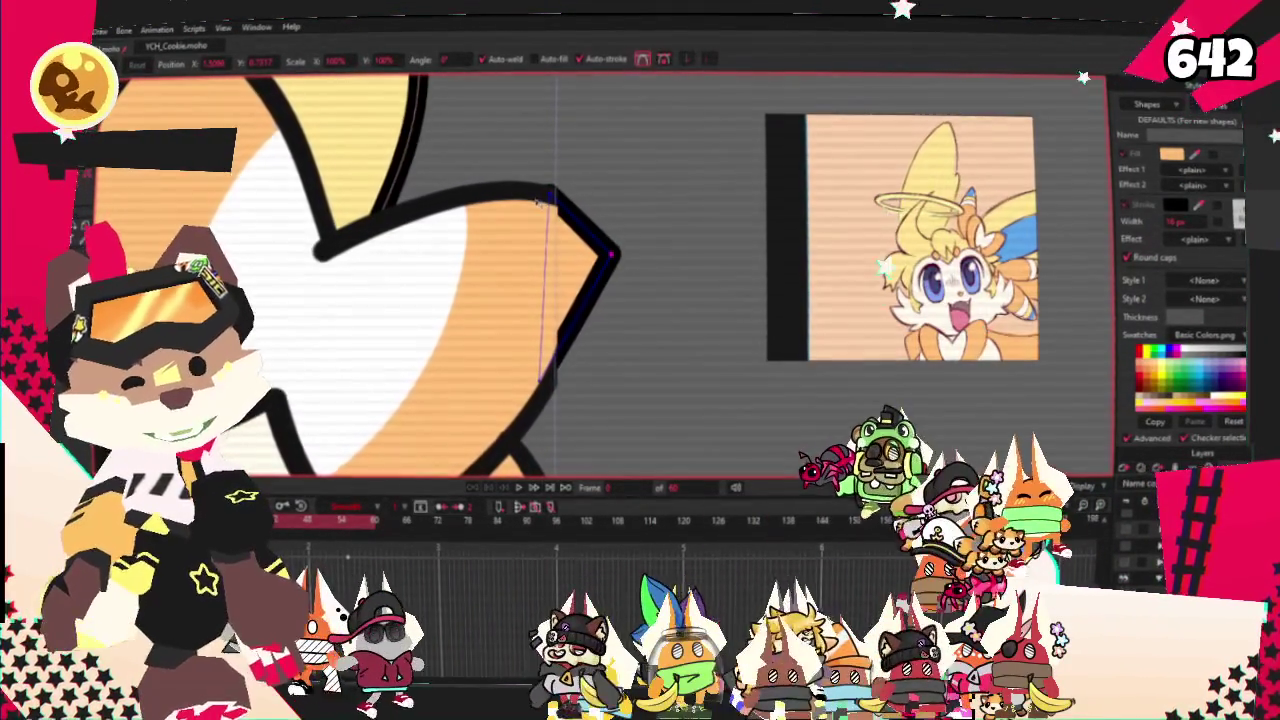
{"action": "key", "text": "c"}
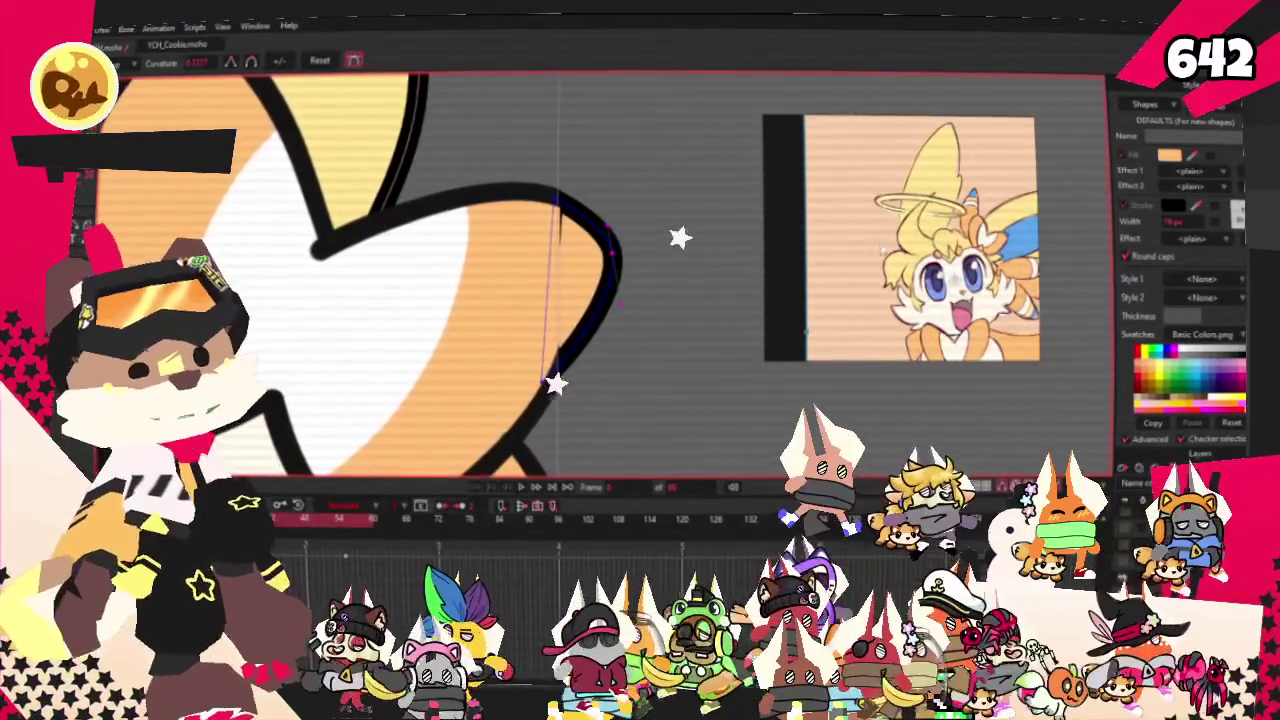
{"action": "key", "text": "t"}
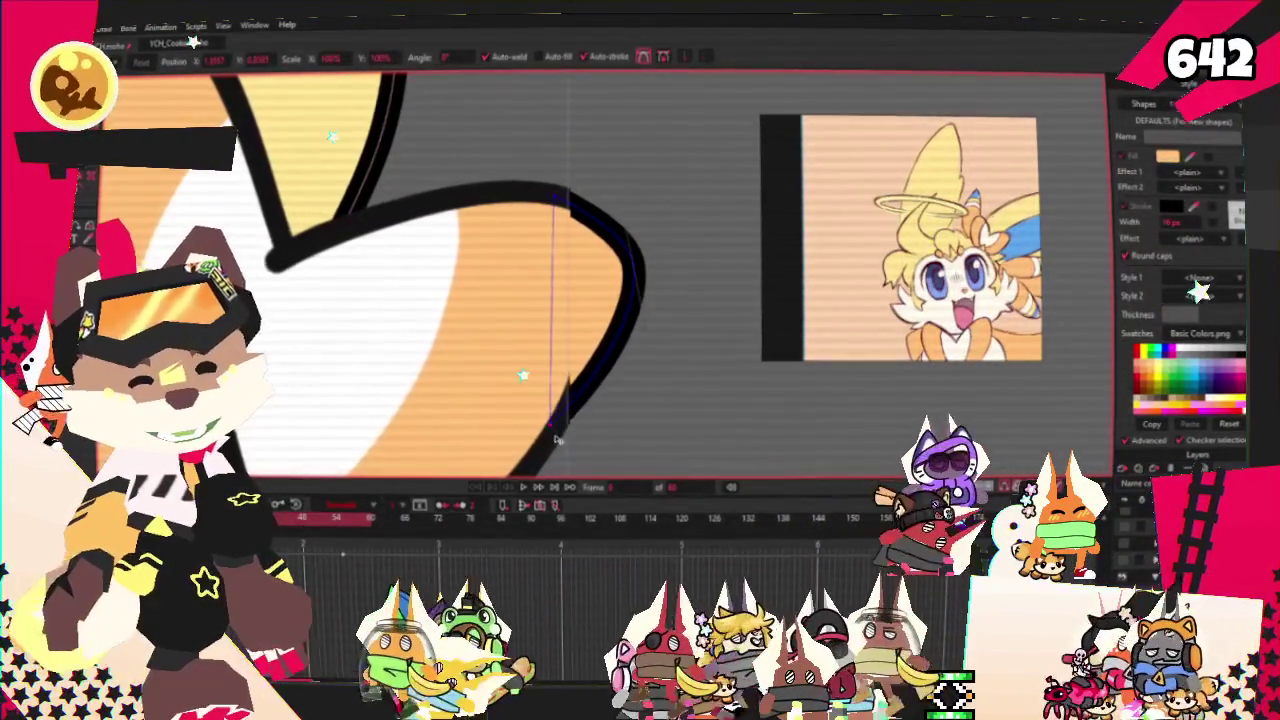
{"action": "scroll", "coordinate": [606, 231], "scroll_direction": "down", "scroll_amount": 2}
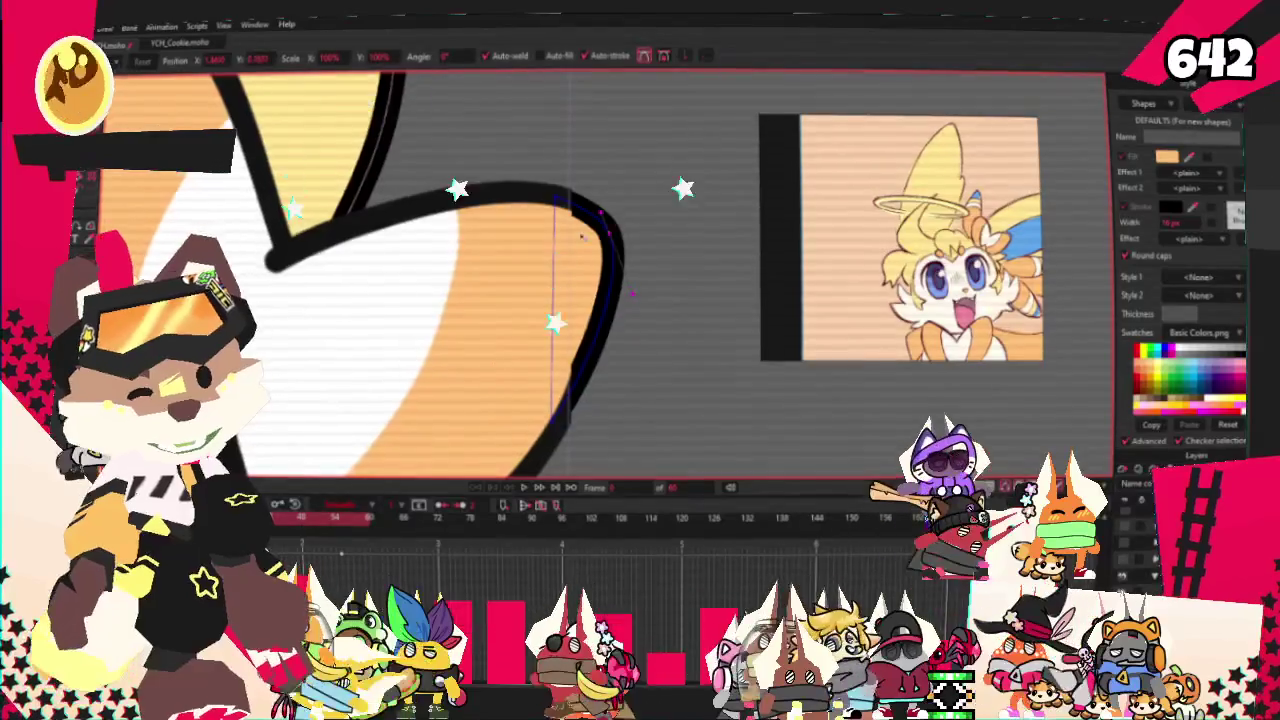
{"action": "scroll", "coordinate": [650, 280], "scroll_direction": "down", "scroll_amount": 2}
{"action": "scroll", "coordinate": [700, 333], "scroll_direction": "down", "scroll_amount": 1}
{"action": "scroll", "coordinate": [531, 420], "scroll_direction": "down", "scroll_amount": 1}
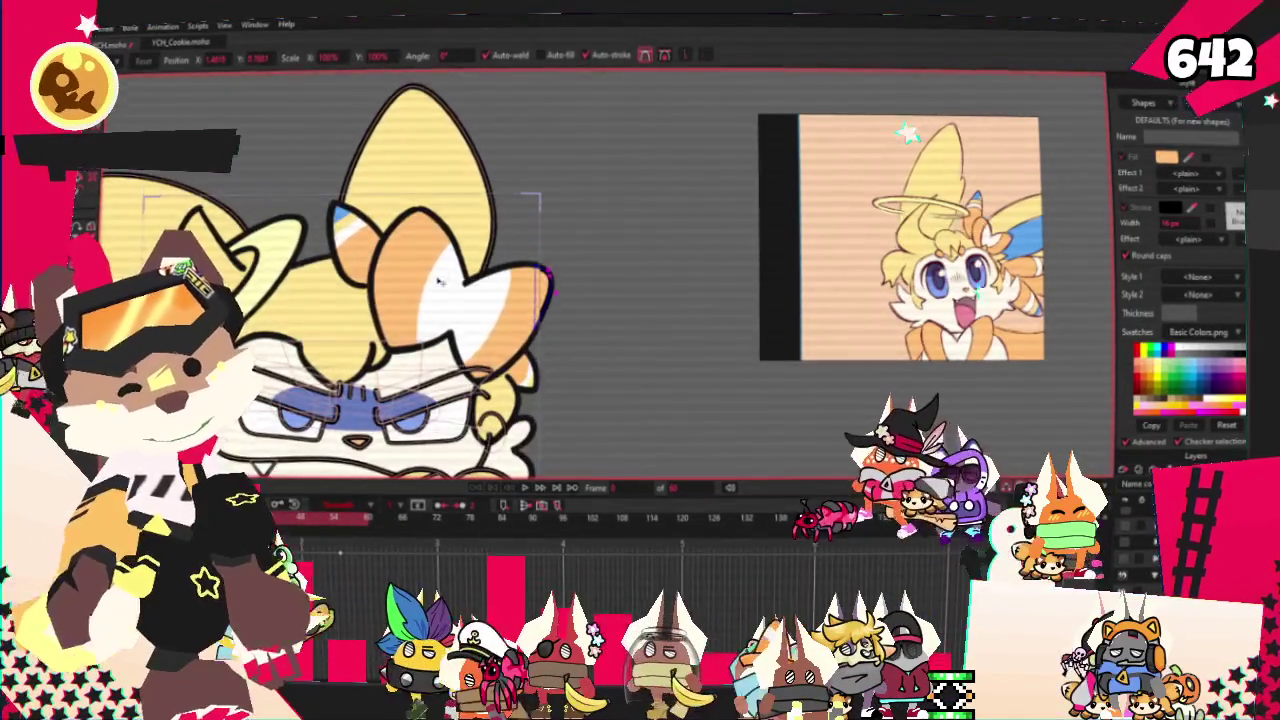
- Tilt the character's head and body into a new pose with the bones
{"action": "scroll", "coordinate": [529, 350], "scroll_direction": "down", "scroll_amount": 2}
{"action": "scroll", "coordinate": [527, 290], "scroll_direction": "down", "scroll_amount": 1}
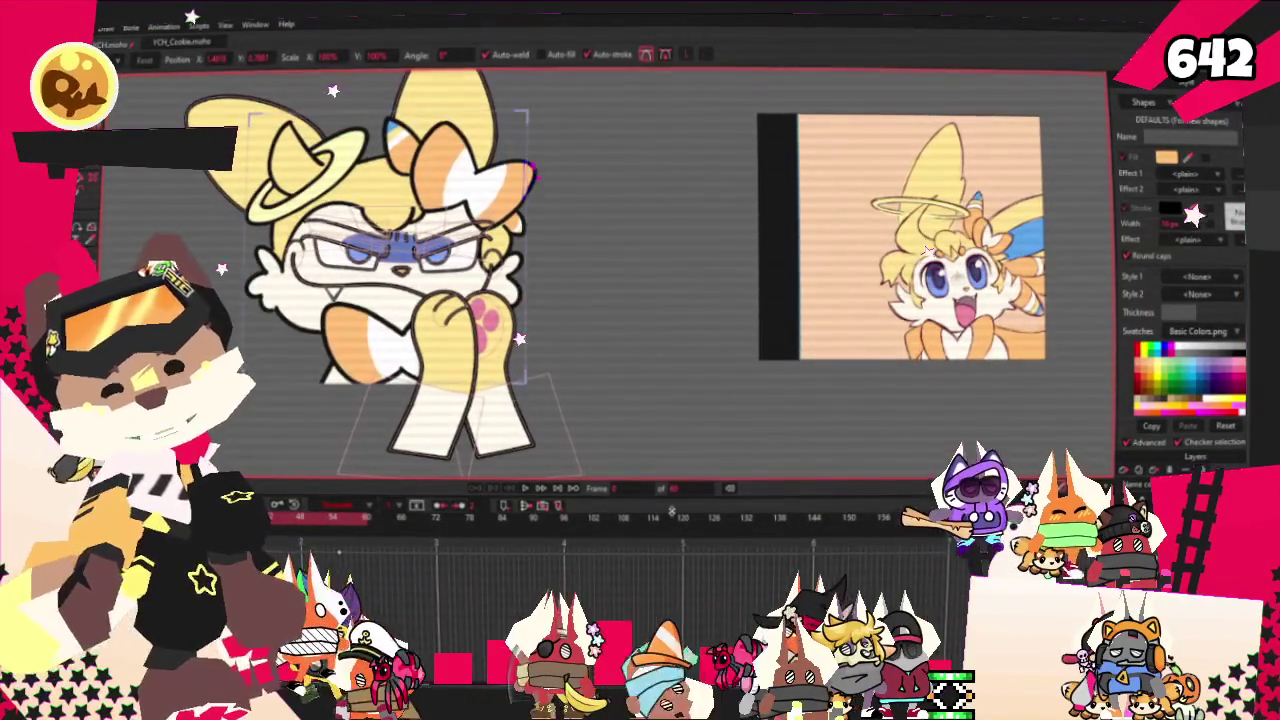
{"action": "key", "text": "m"}
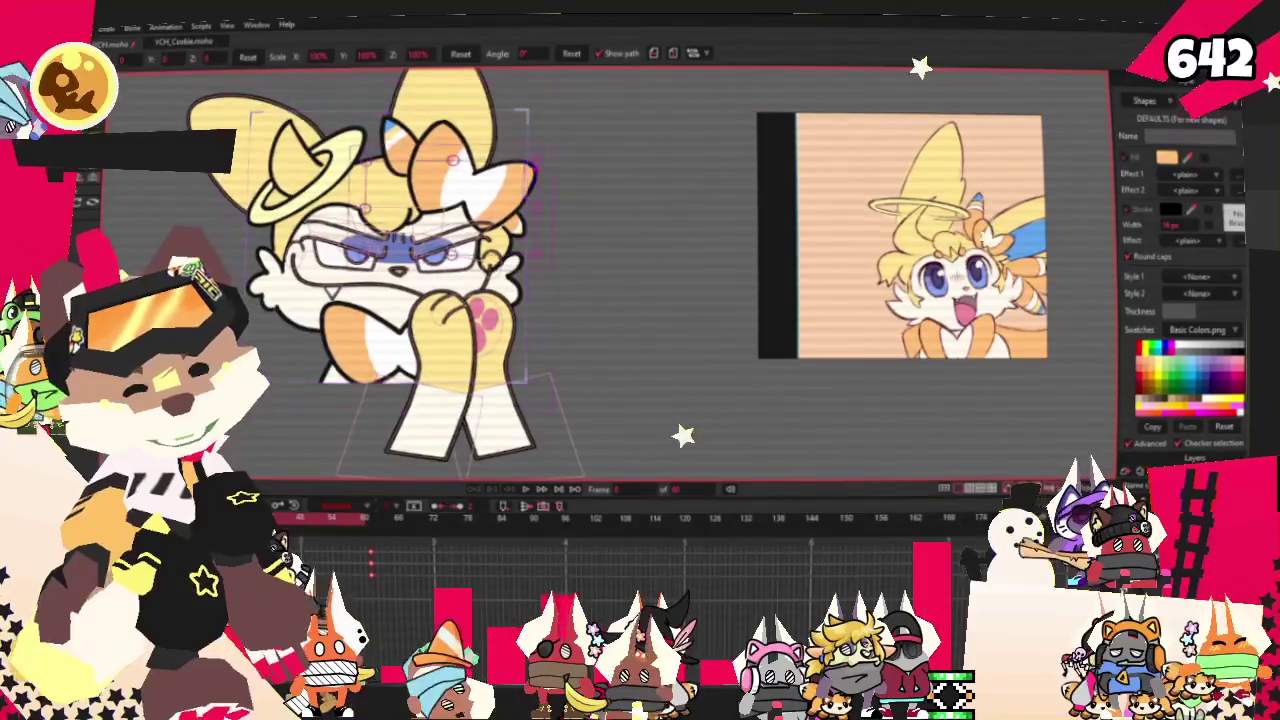
{"action": "key", "text": "o"}
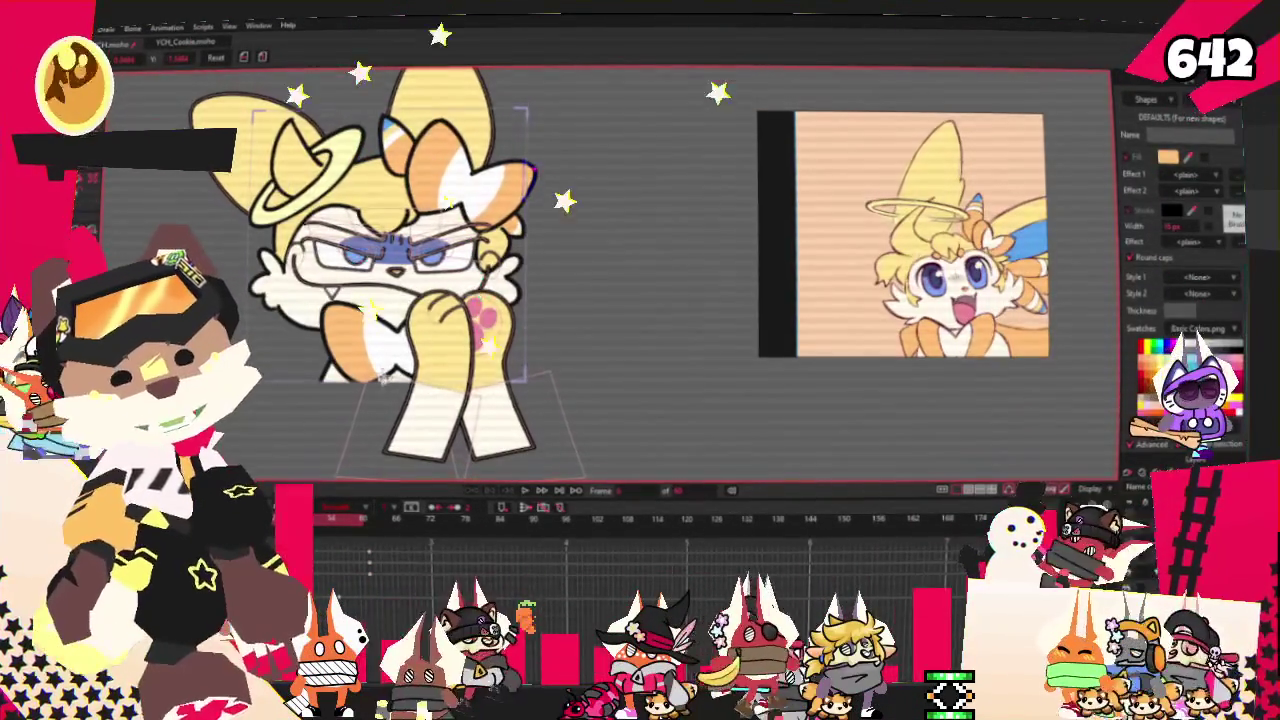
{"action": "left_click_drag", "start_coordinate": [381, 375], "coordinate": [525, 472]}
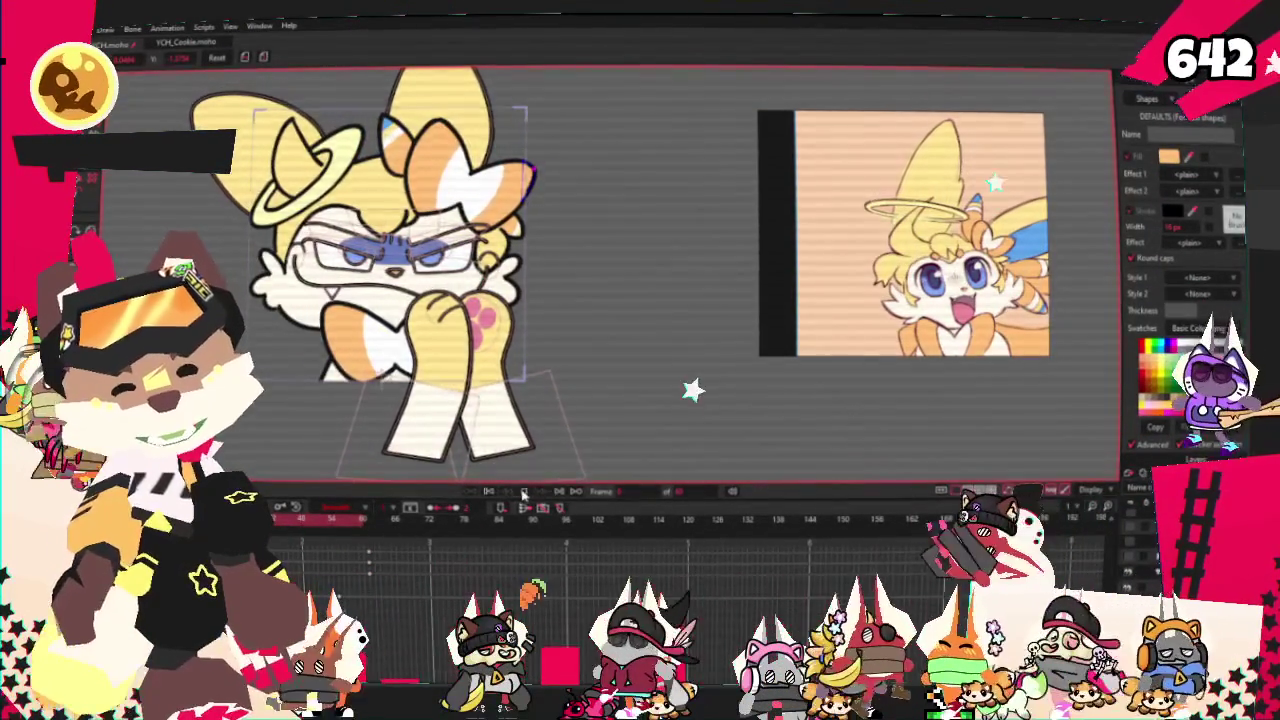
{"action": "scroll", "coordinate": [606, 273], "scroll_direction": "up", "scroll_amount": 2}
{"action": "scroll", "coordinate": [606, 273], "scroll_direction": "up", "scroll_amount": 2}
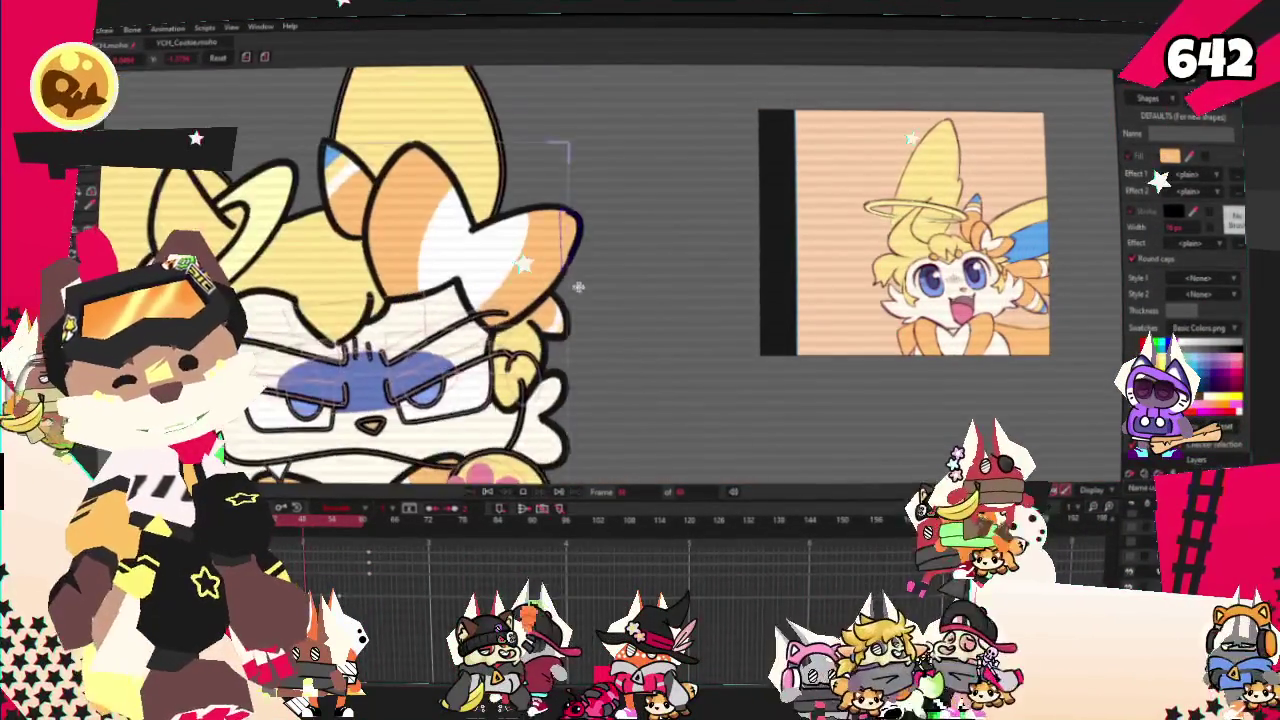
{"action": "scroll", "coordinate": [606, 273], "scroll_direction": "up", "scroll_amount": 2}
{"action": "scroll", "coordinate": [606, 273], "scroll_direction": "down", "scroll_amount": 5}
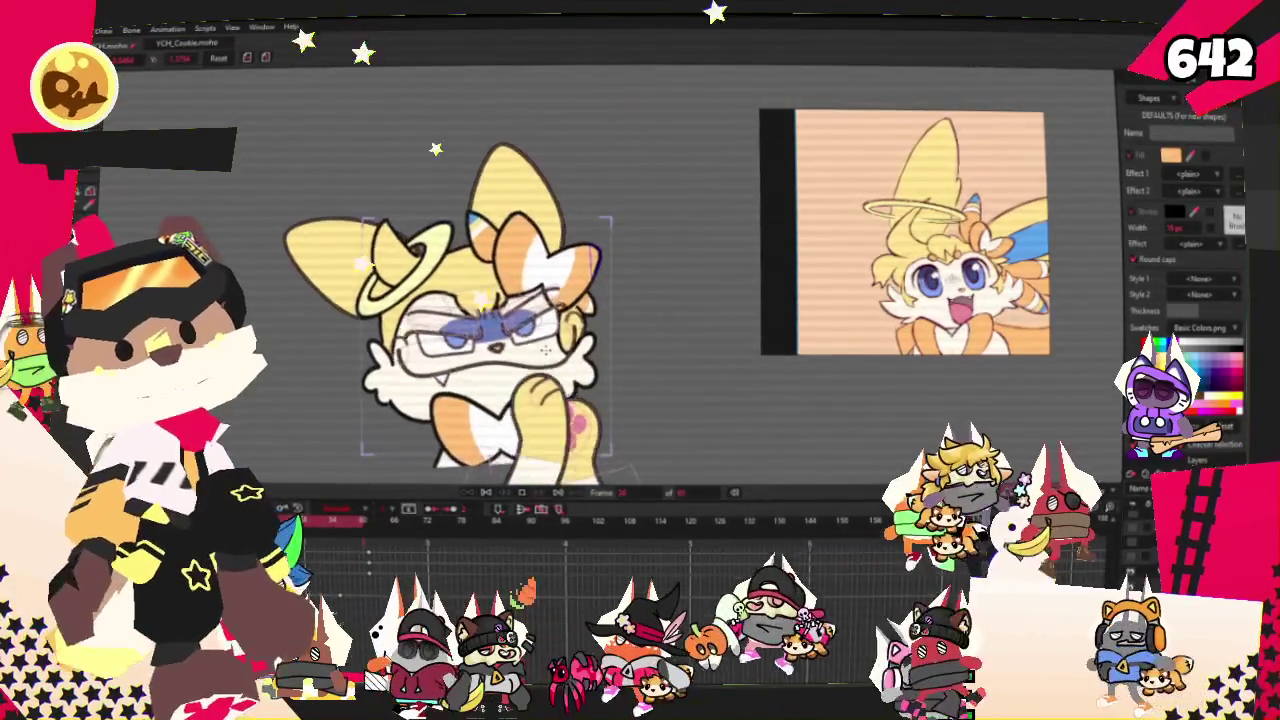
- Bring the character's head and body back upright
{"action": "left_click_drag", "start_coordinate": [489, 372], "coordinate": [566, 330]}
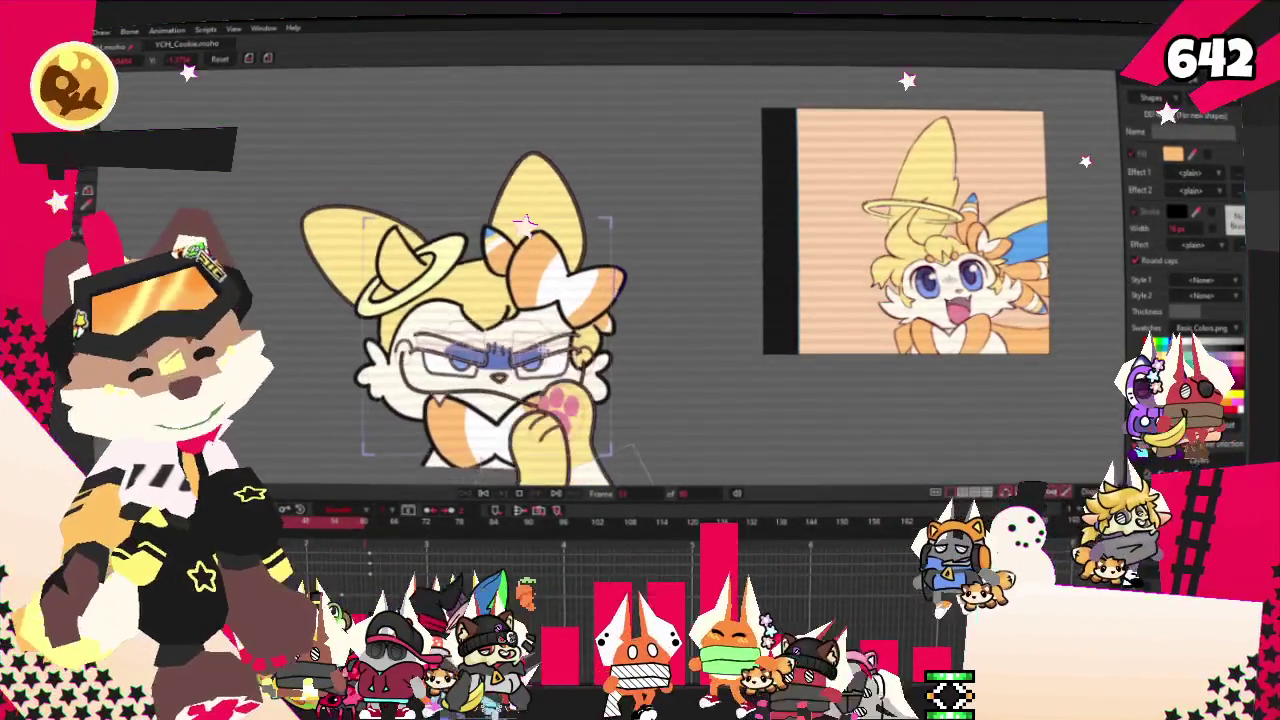
{"action": "scroll", "coordinate": [495, 460], "scroll_direction": "down", "scroll_amount": 2}
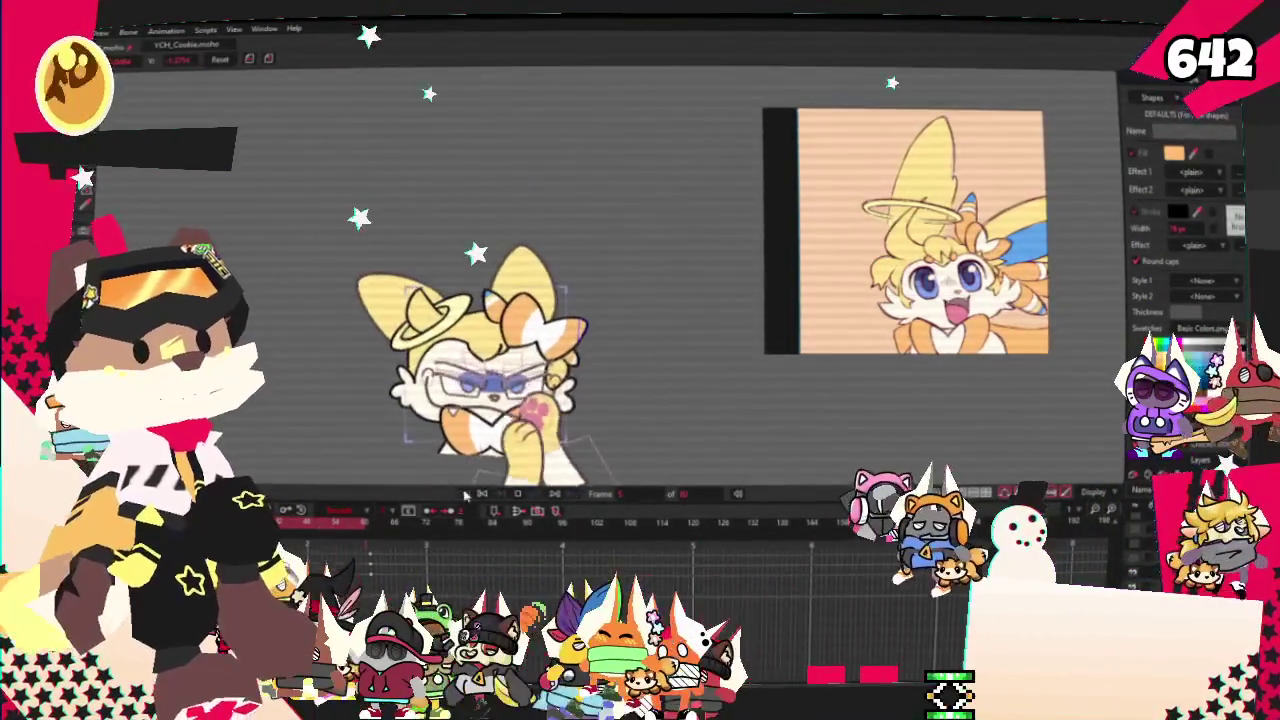
{"action": "scroll", "coordinate": [475, 337], "scroll_direction": "up", "scroll_amount": 2}
{"action": "scroll", "coordinate": [475, 337], "scroll_direction": "up", "scroll_amount": 2}
{"action": "scroll", "coordinate": [590, 268], "scroll_direction": "up", "scroll_amount": 2}
{"action": "scroll", "coordinate": [575, 272], "scroll_direction": "up", "scroll_amount": 1}
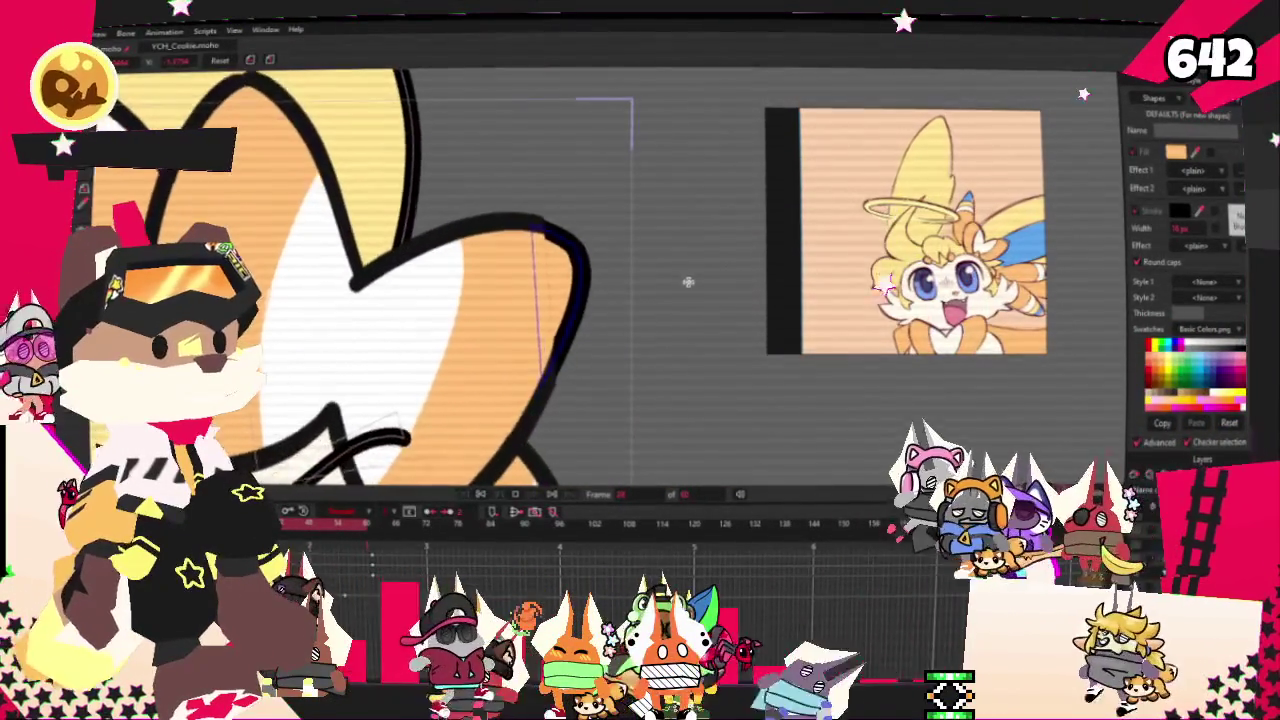
{"action": "scroll", "coordinate": [573, 273], "scroll_direction": "down", "scroll_amount": 1}
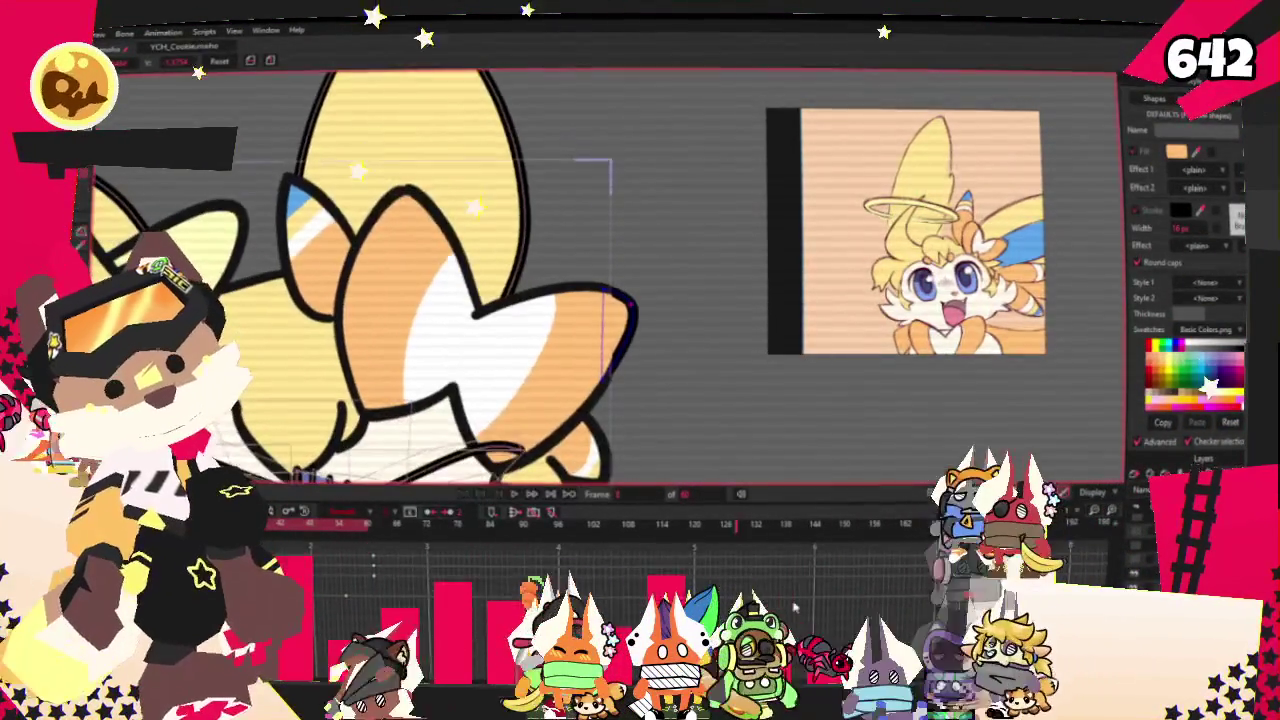
{"action": "scroll", "coordinate": [378, 172], "scroll_direction": "up", "scroll_amount": 2}
{"action": "scroll", "coordinate": [378, 172], "scroll_direction": "up", "scroll_amount": 1}
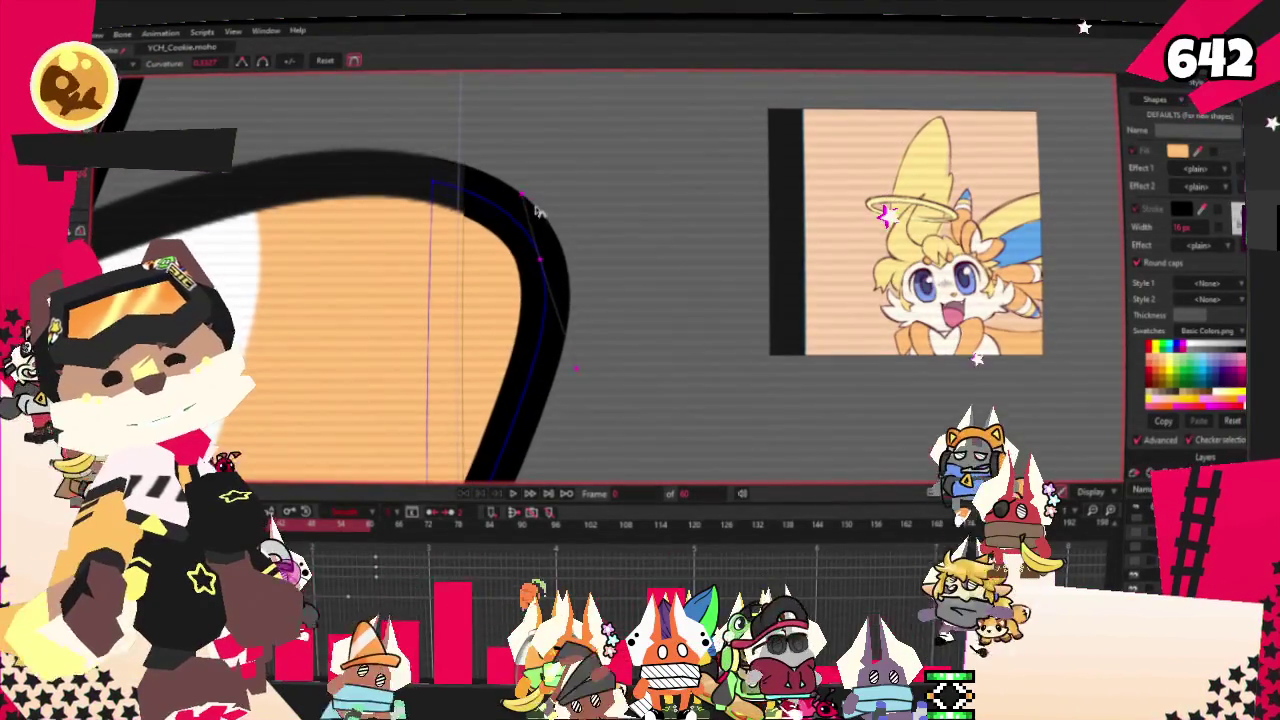
{"action": "scroll", "coordinate": [528, 214], "scroll_direction": "down", "scroll_amount": 2}
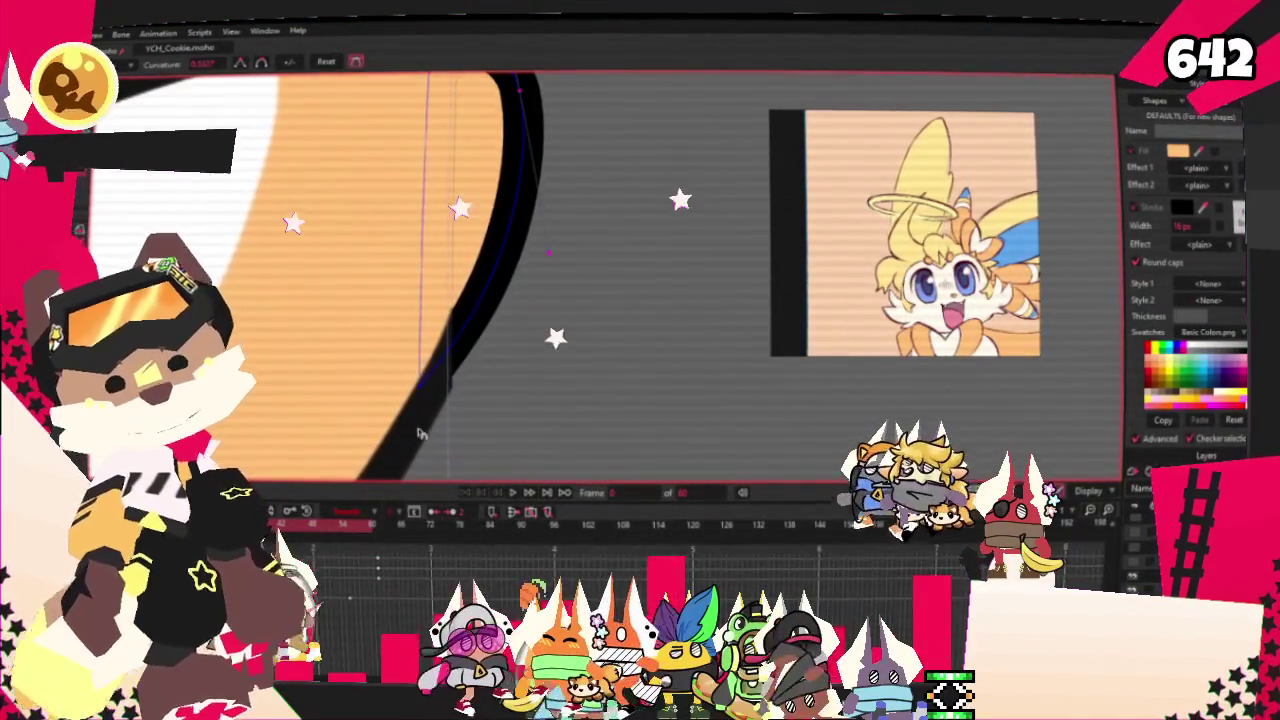
{"action": "scroll", "coordinate": [535, 305], "scroll_direction": "up", "scroll_amount": 2}
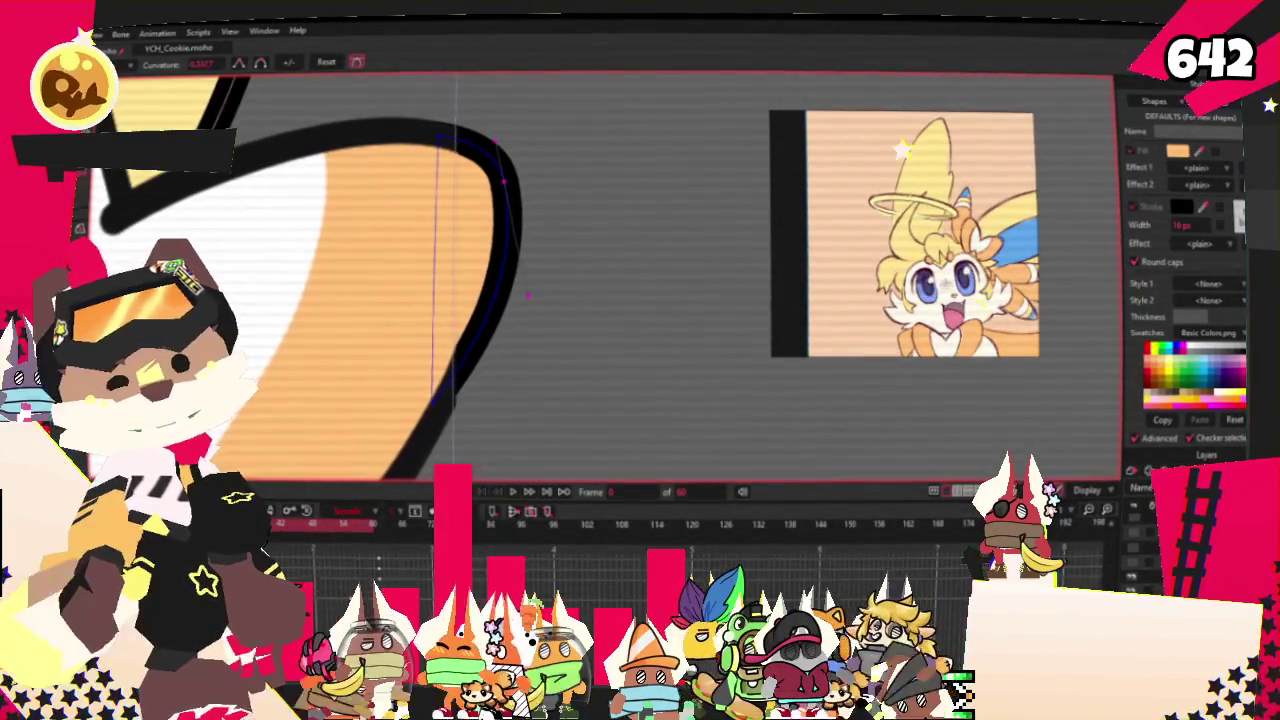
{"action": "scroll", "coordinate": [450, 421], "scroll_direction": "up", "scroll_amount": 2}
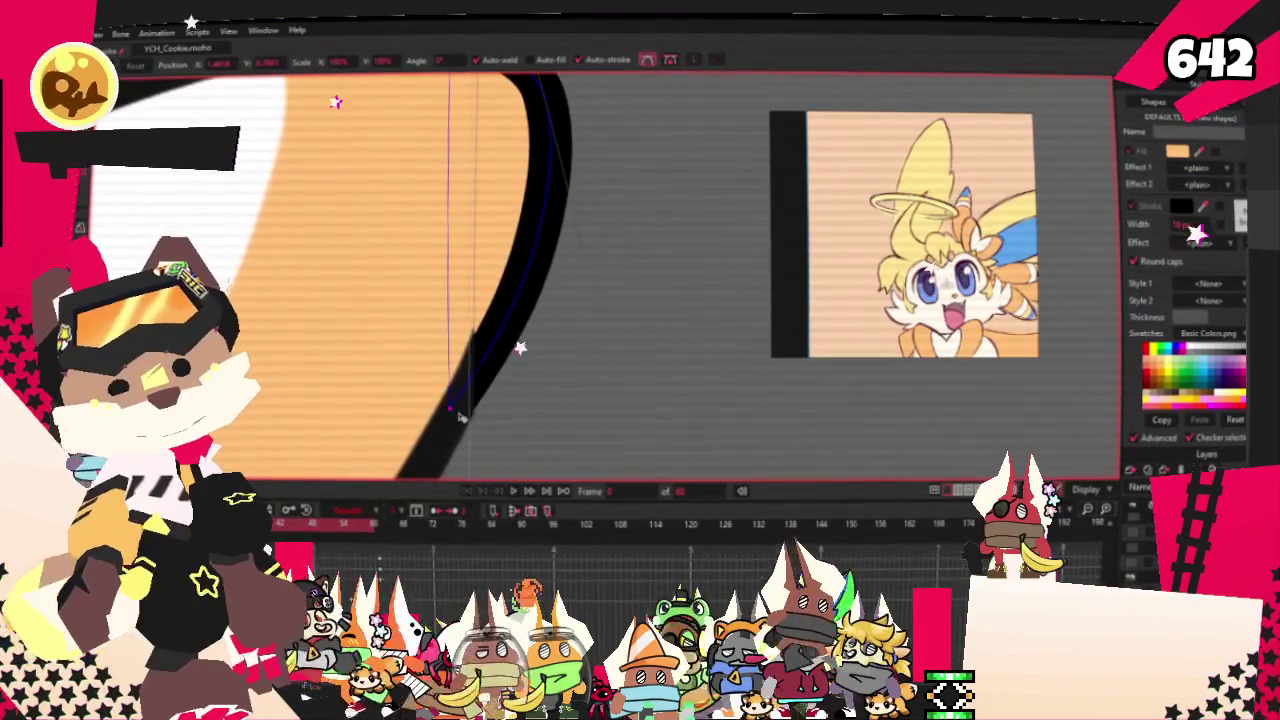
{"action": "scroll", "coordinate": [455, 415], "scroll_direction": "down", "scroll_amount": 2}
{"action": "scroll", "coordinate": [465, 405], "scroll_direction": "down", "scroll_amount": 2}
{"action": "scroll", "coordinate": [480, 395], "scroll_direction": "down", "scroll_amount": 1}
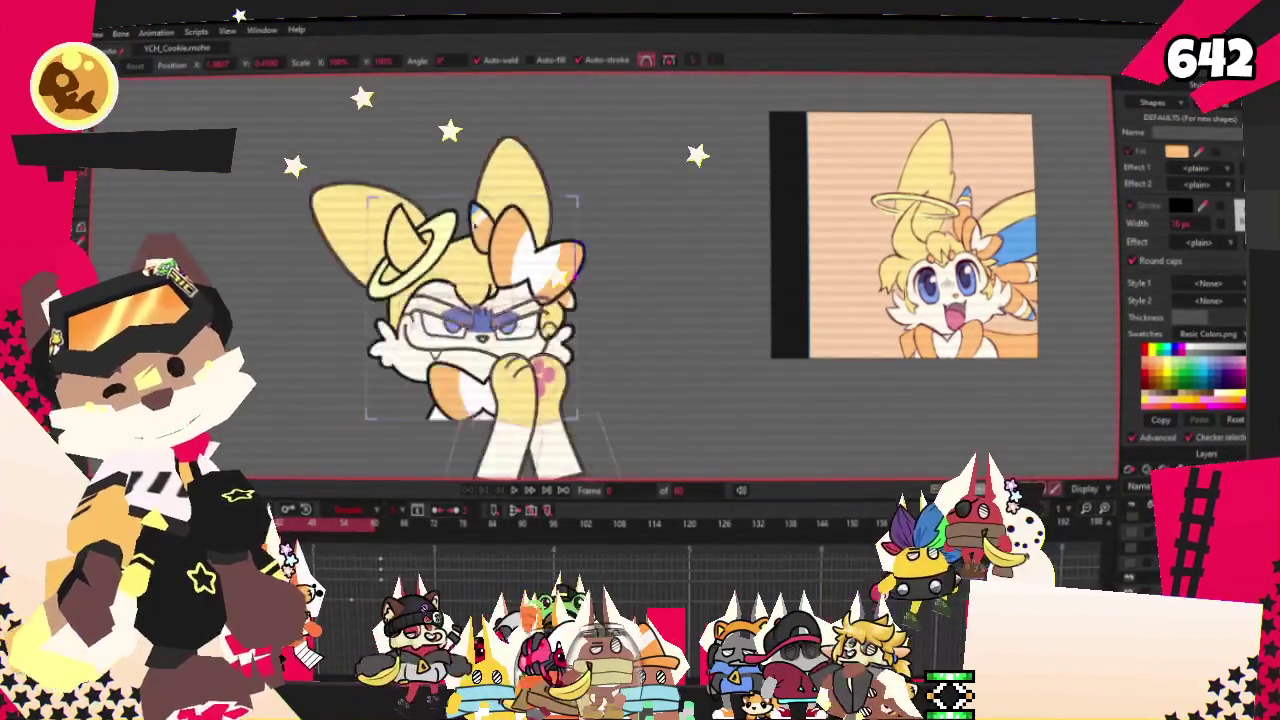
{"action": "key", "text": "space"}
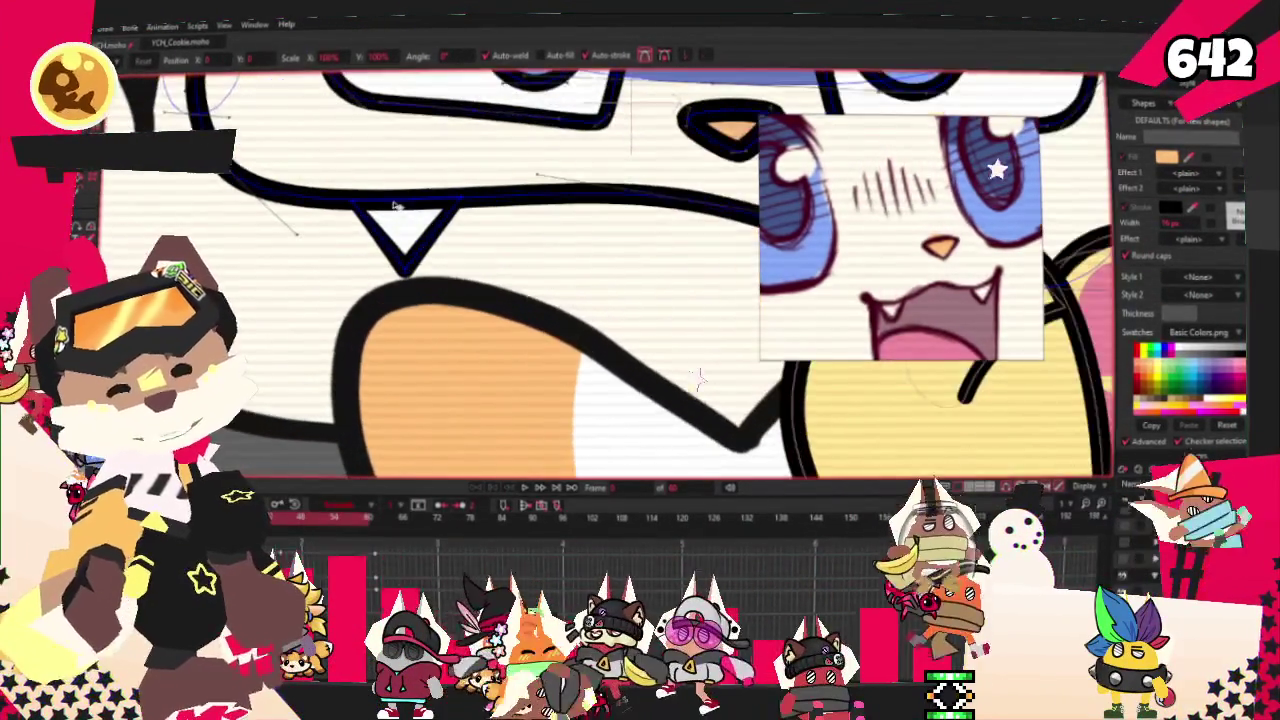
- Drag the fang triangle's bottom vertex upward so the fang is shorter
{"action": "left_click", "coordinate": [410, 272]}
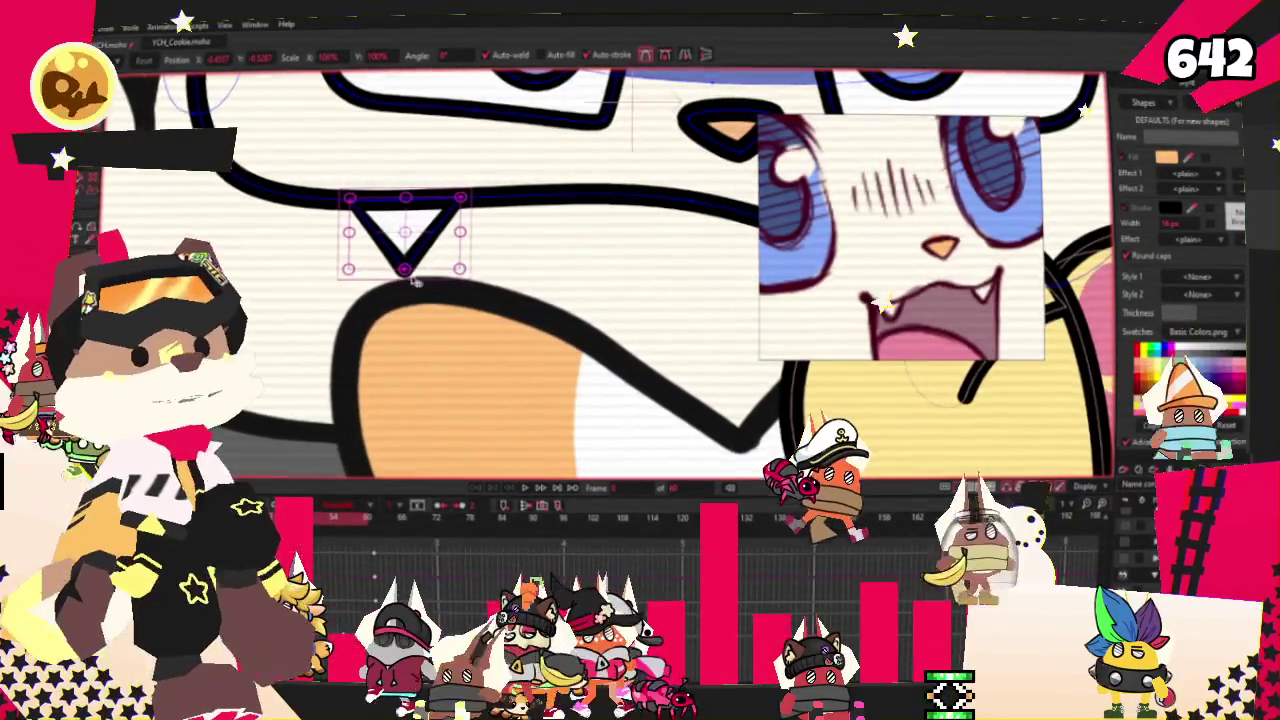
{"action": "left_click", "coordinate": [473, 212]}
{"action": "left_click_drag", "start_coordinate": [405, 268], "coordinate": [405, 253]}
{"action": "scroll", "coordinate": [405, 245], "scroll_direction": "down", "scroll_amount": 3}
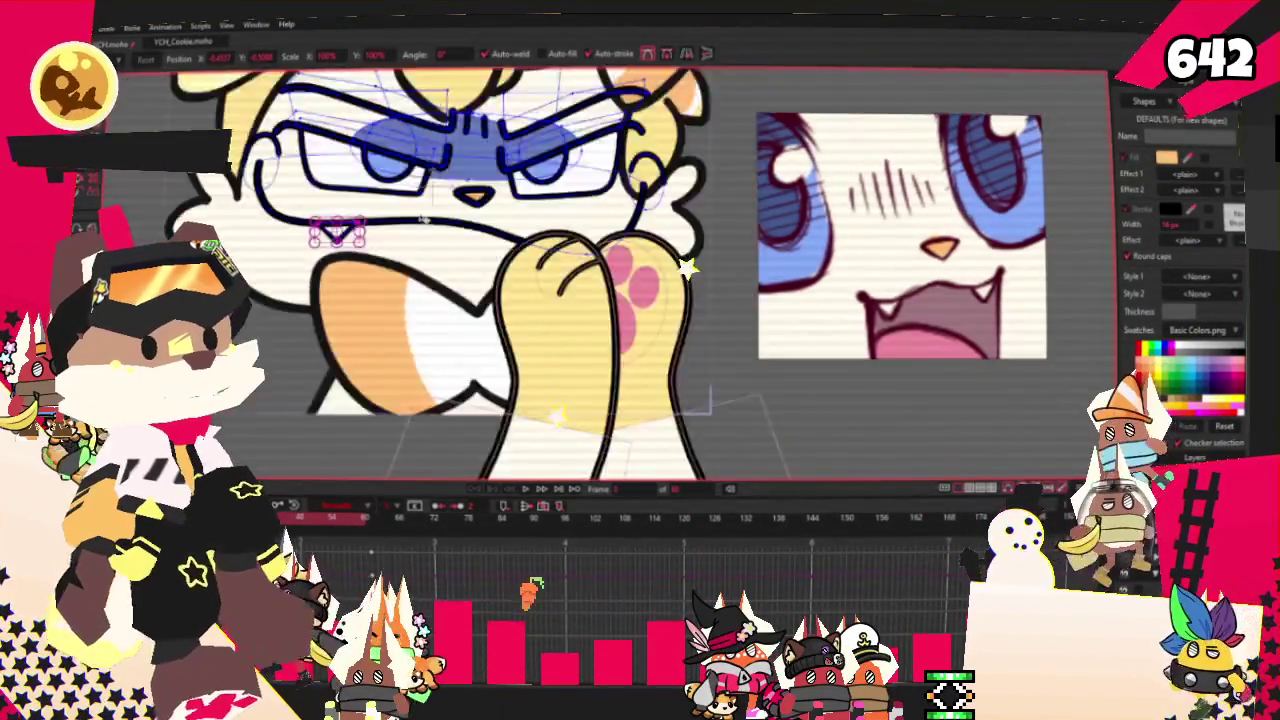
{"action": "scroll", "coordinate": [704, 331], "scroll_direction": "up", "scroll_amount": 3}
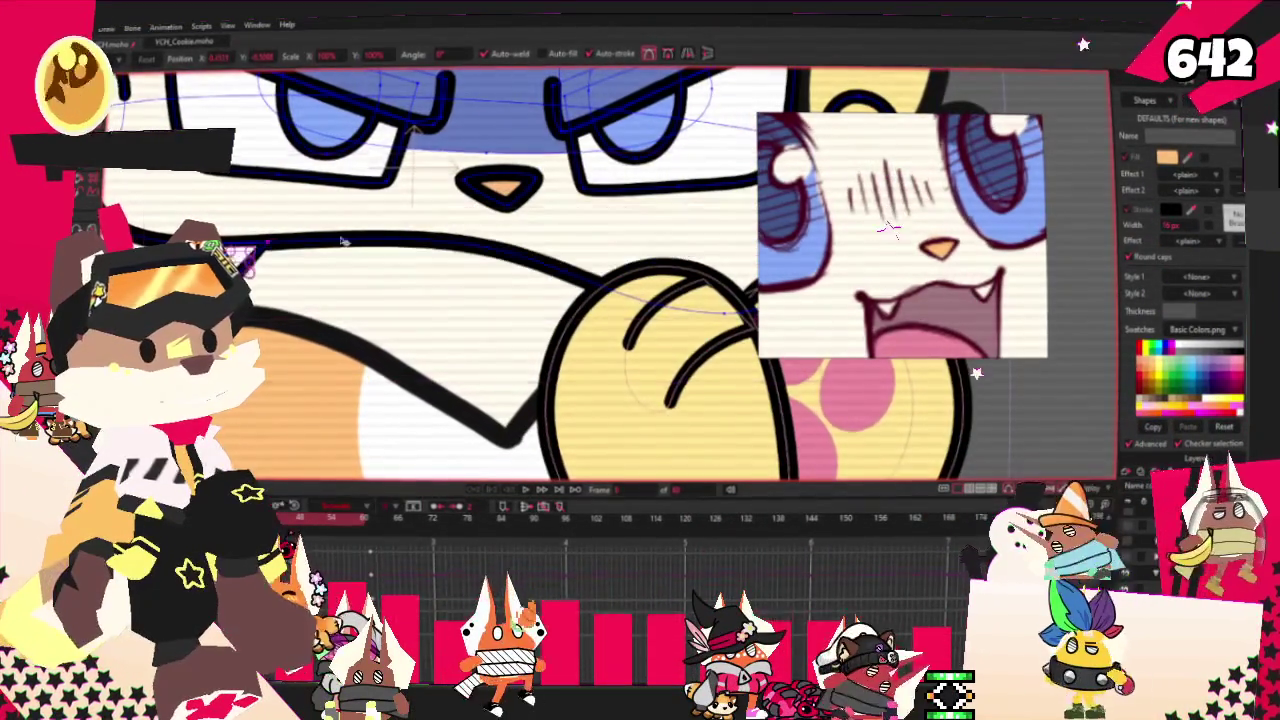
{"action": "scroll", "coordinate": [692, 300], "scroll_direction": "up", "scroll_amount": 5}
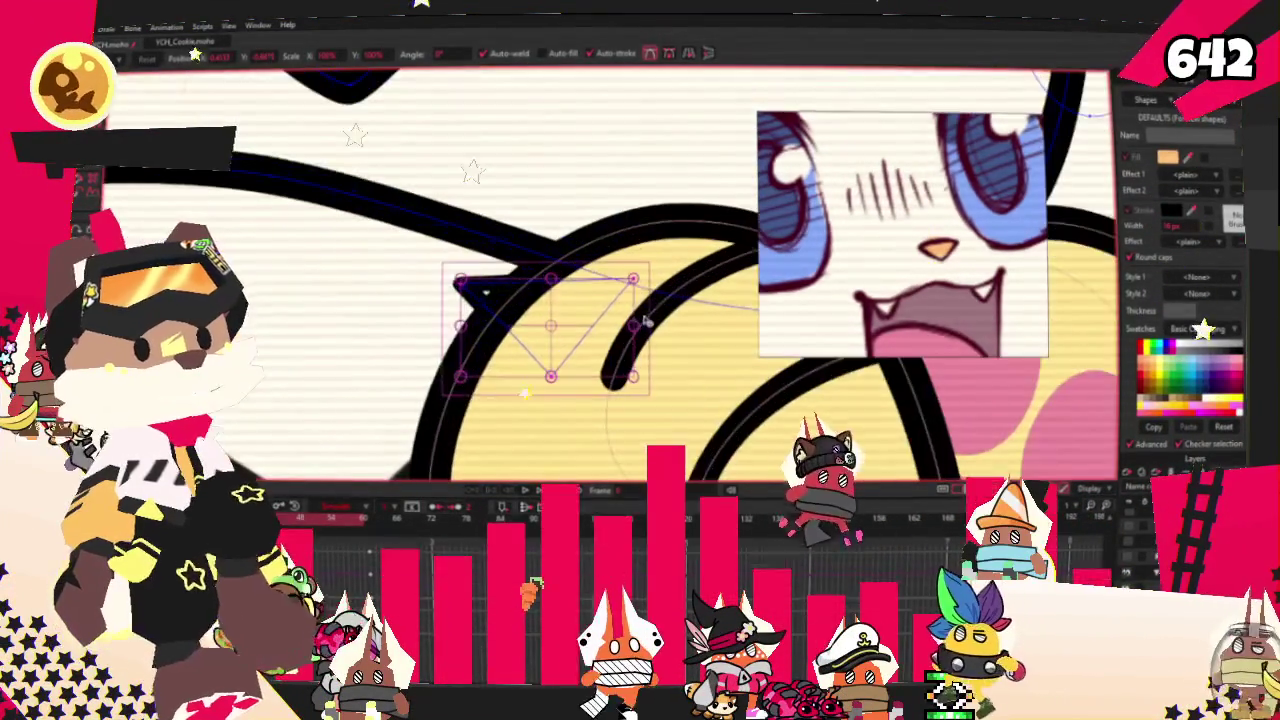